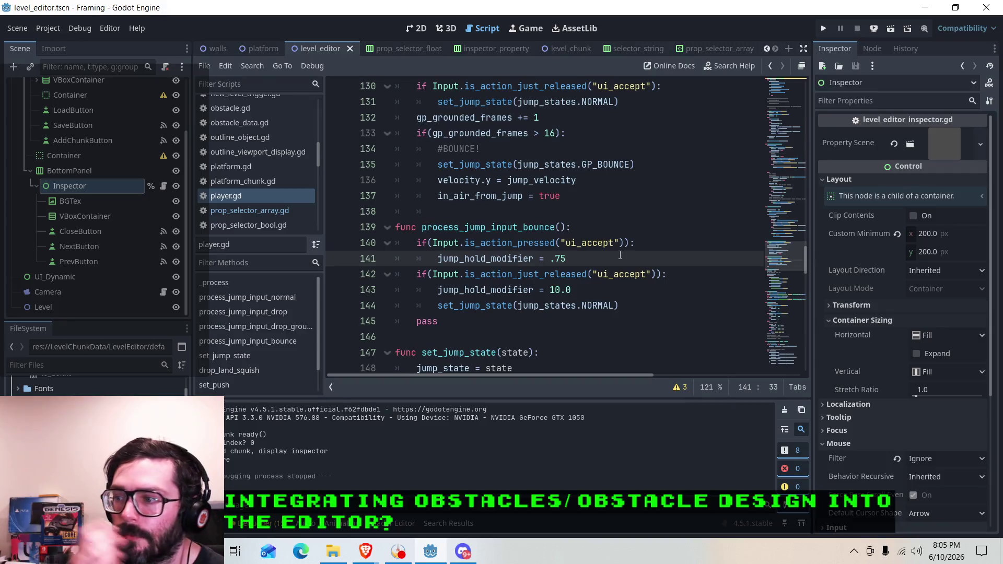
From process_jump_input_bounce in player.gd, launch the Framing project to test the bounce.
left_click(581, 228)
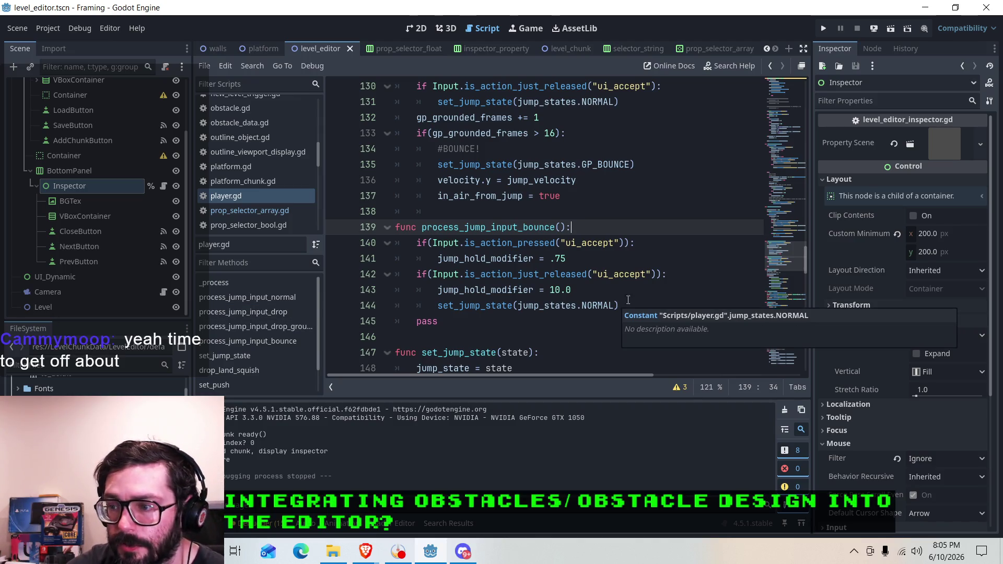
scroll(614, 266, "down", 3)
scroll(594, 272, "up", 4)
scroll(595, 273, "down", 1)
scroll(591, 275, "up", 1)
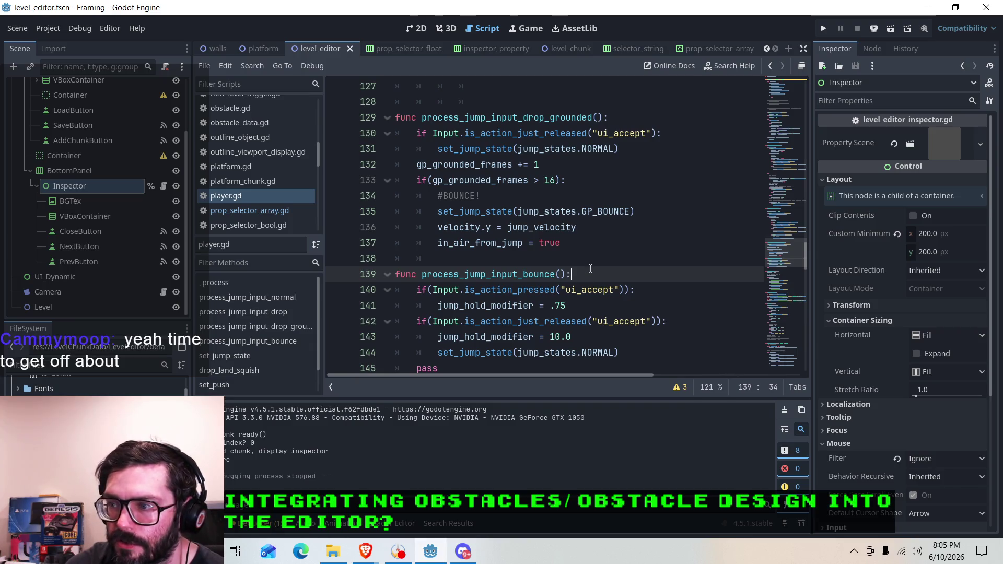
left_click(820, 28)
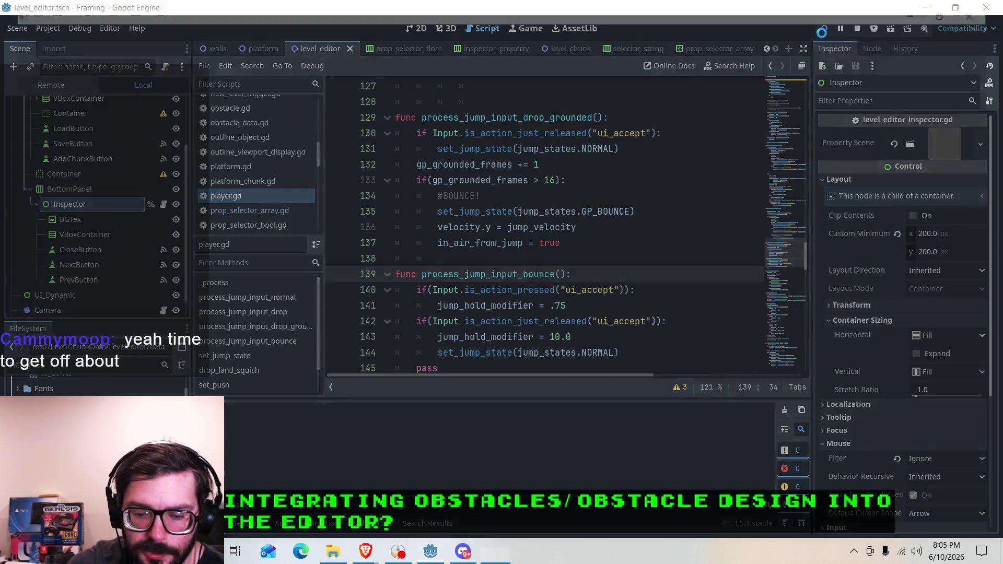
Move the player right across the starting floor and jump onto the upper platform.
key("Right")
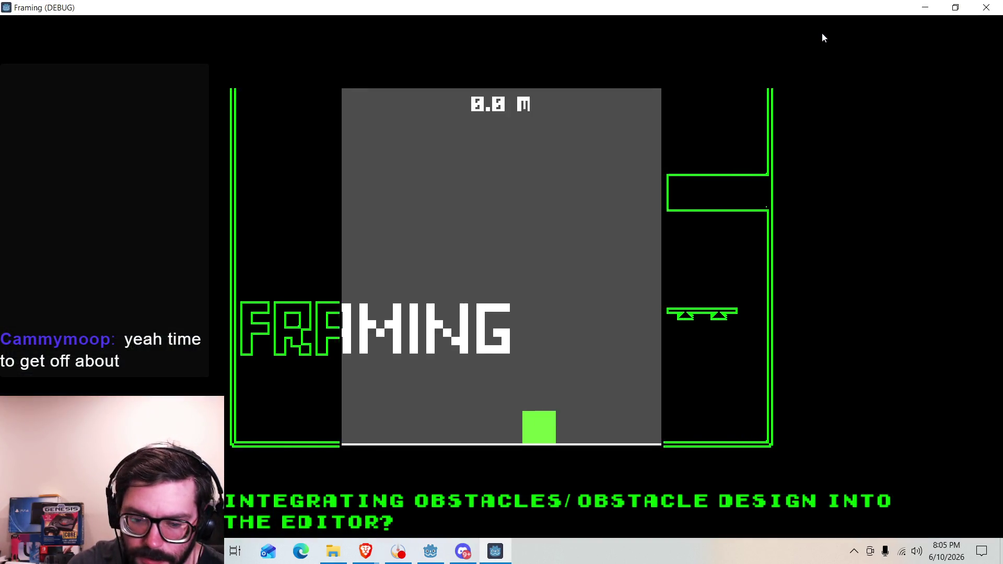
key("space")
key("space")
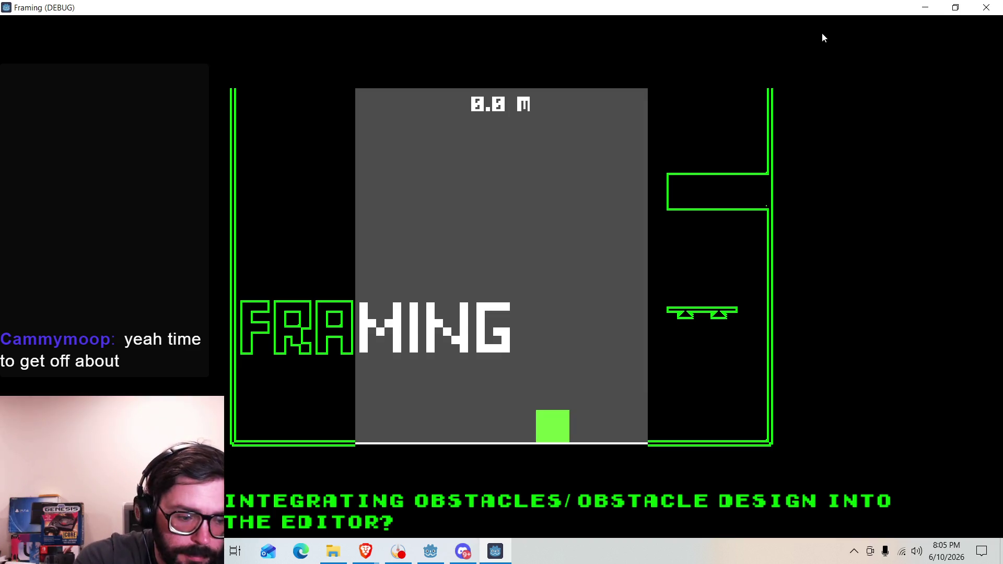
key("space")
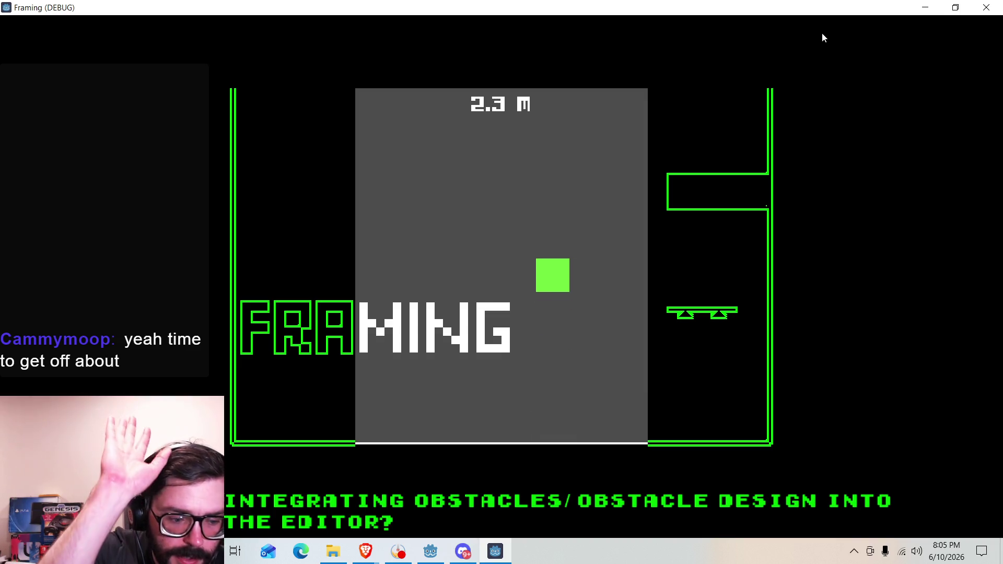
key("space")
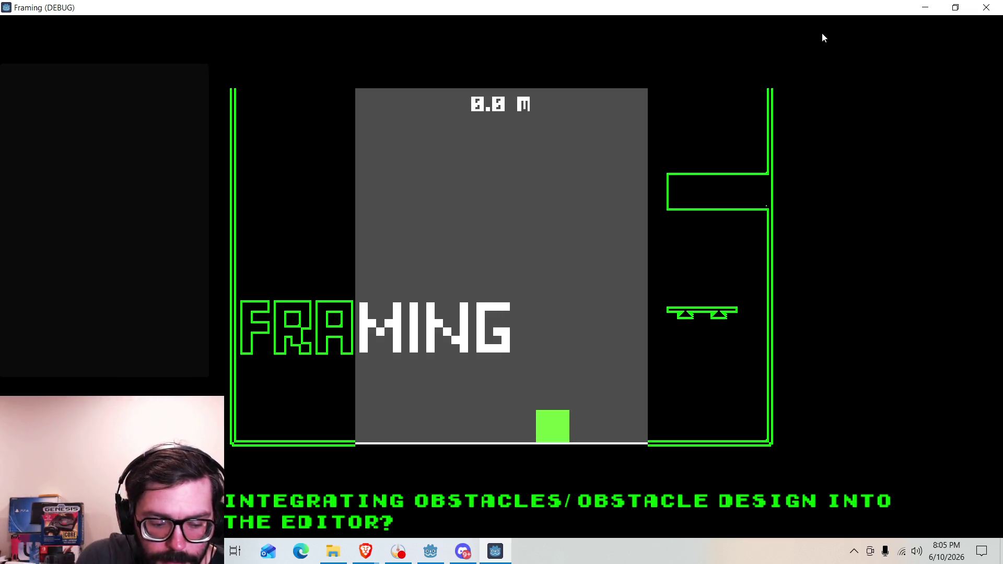
key("Right")
key("Right")
key("space")
key("Left")
key("space")
key("Right")
key("Left")
key("space")
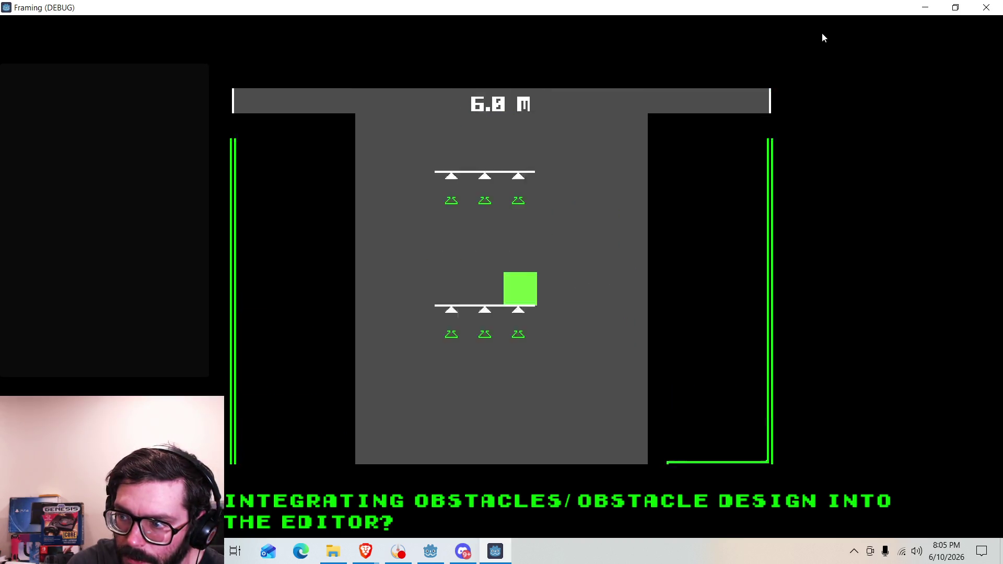
Climb the player up the left and right platforms onto the barred platforms.
key("space")
key("Right")
key("space")
key("Left")
key("space")
key("Left")
key("space")
key("Right")
key("space")
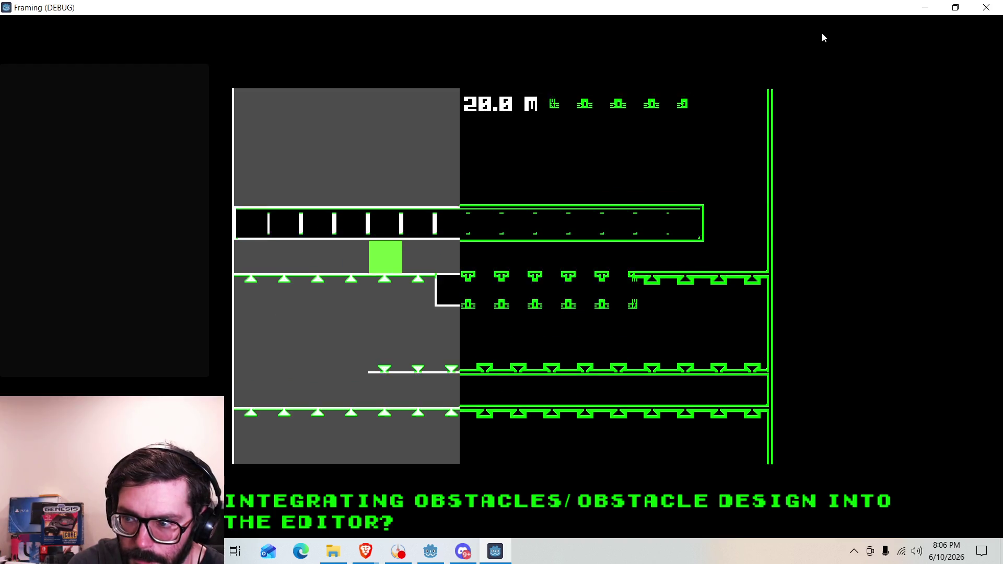
key("Right")
key("Right")
key("space")
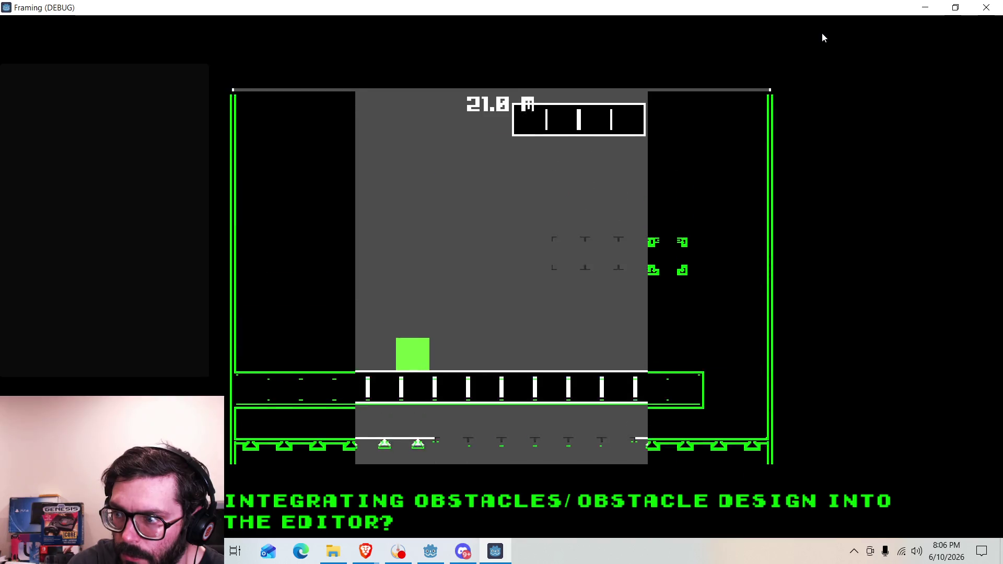
key("Right")
key("space")
Hop from the three-bar platform up to the spiked floor and land on the spikes.
key("space")
key("Left")
key("space")
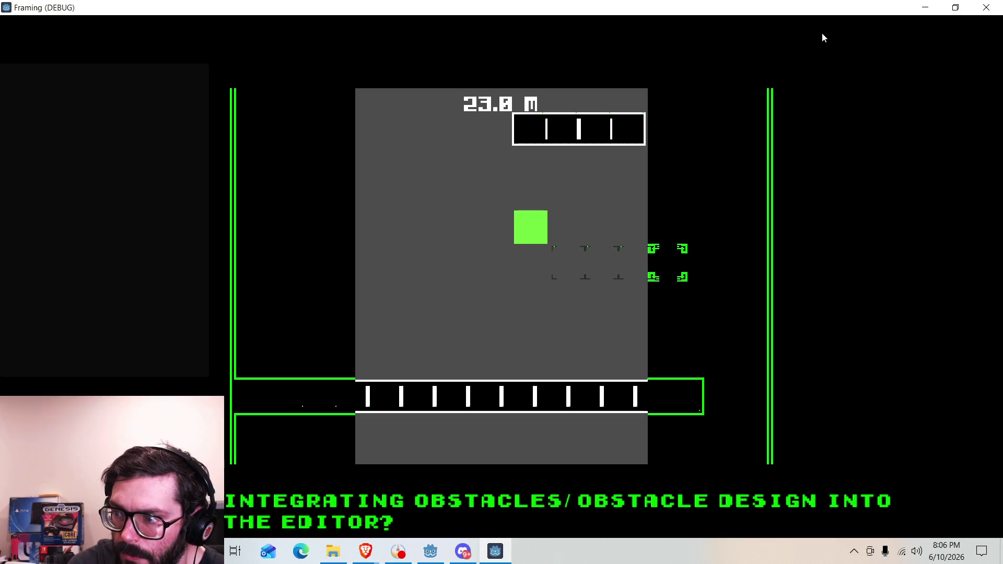
key("Right")
key("space")
key("Left")
key("space")
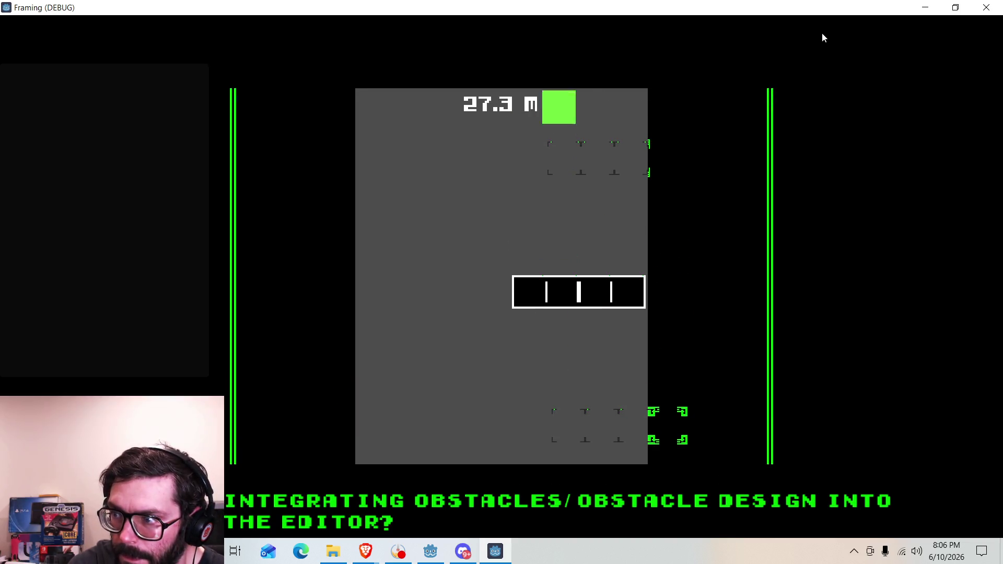
key("Right")
key("space")
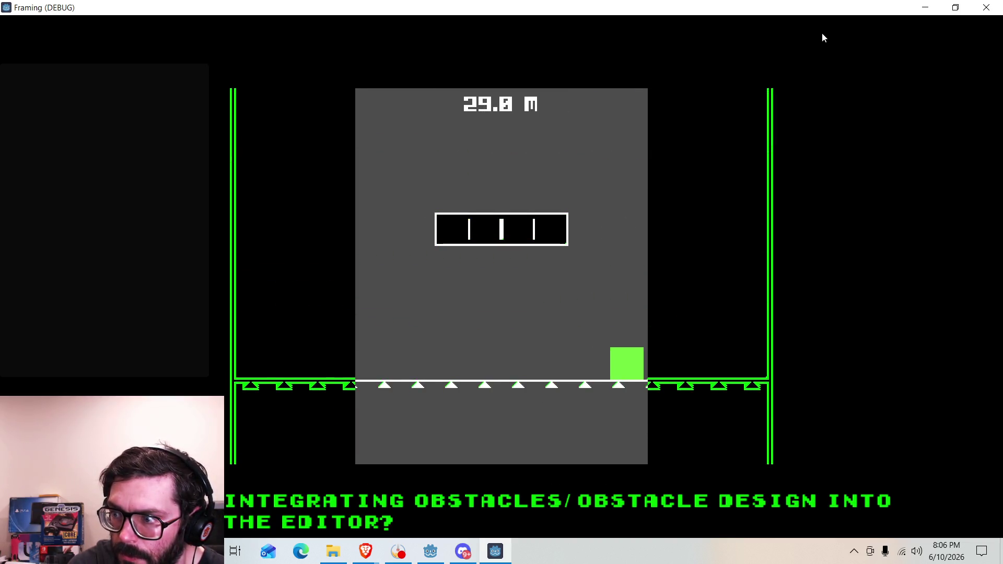
key("space")
key("Left")
key("space")
key("Right")
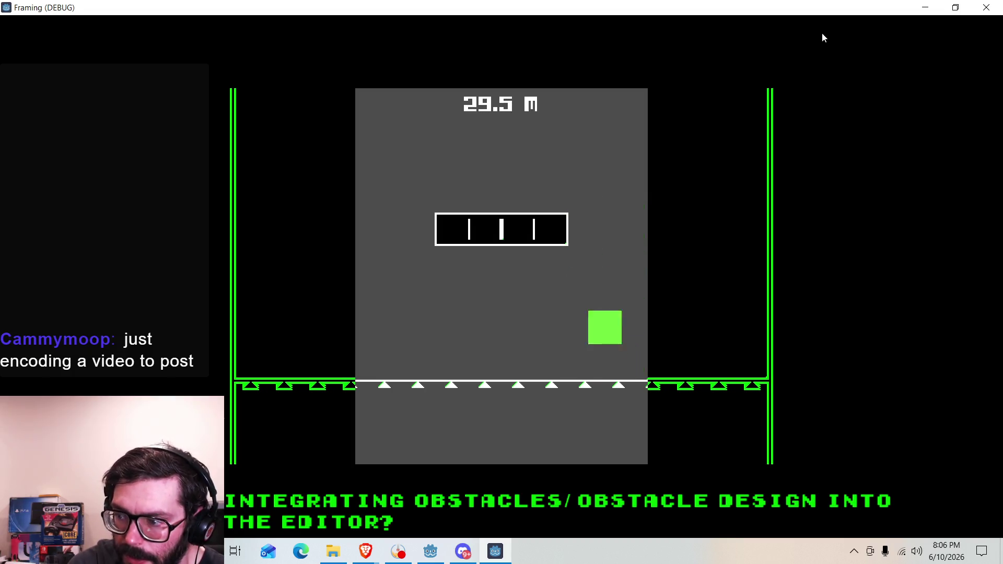
key("Left")
key("space")
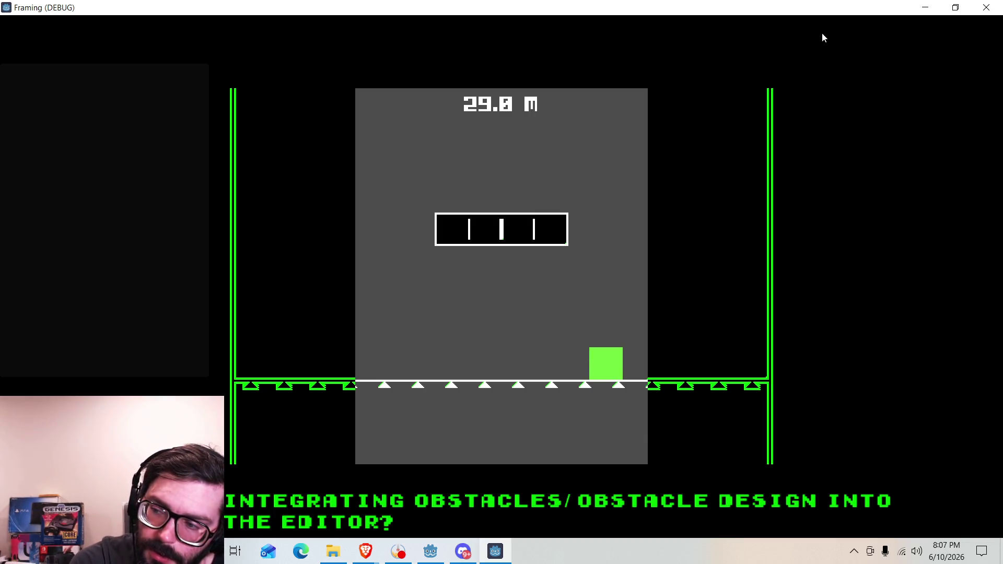
Jump on the spiked floor to trigger the bounce and watch the square settle at 29.0 m.
key("space")
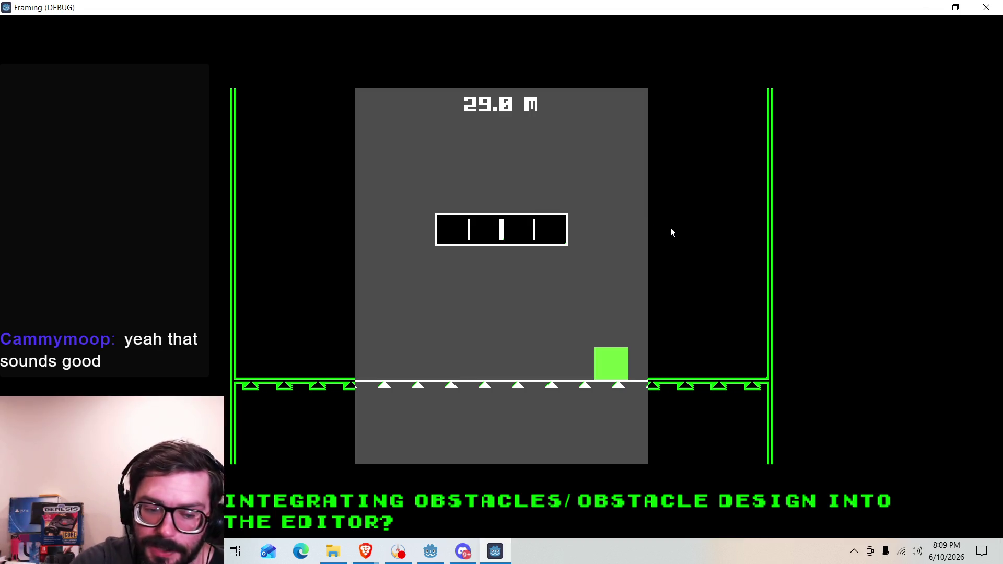
Close the Framing debug window and return to player.gd in the script editor.
left_click(986, 8)
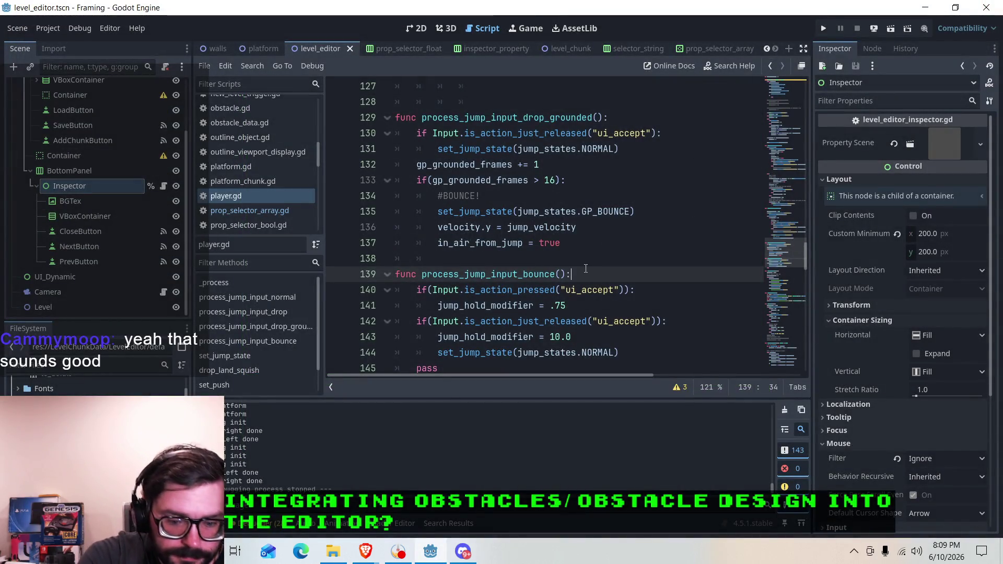
scroll(575, 270, "up", 2)
scroll(555, 272, "down", 2)
scroll(573, 271, "up", 9)
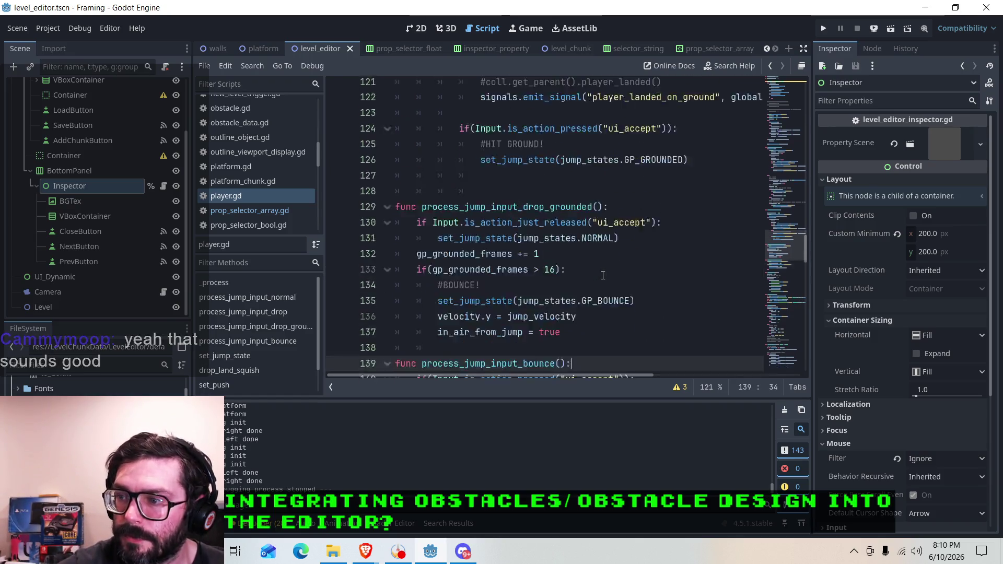
scroll(530, 279, "up", 16)
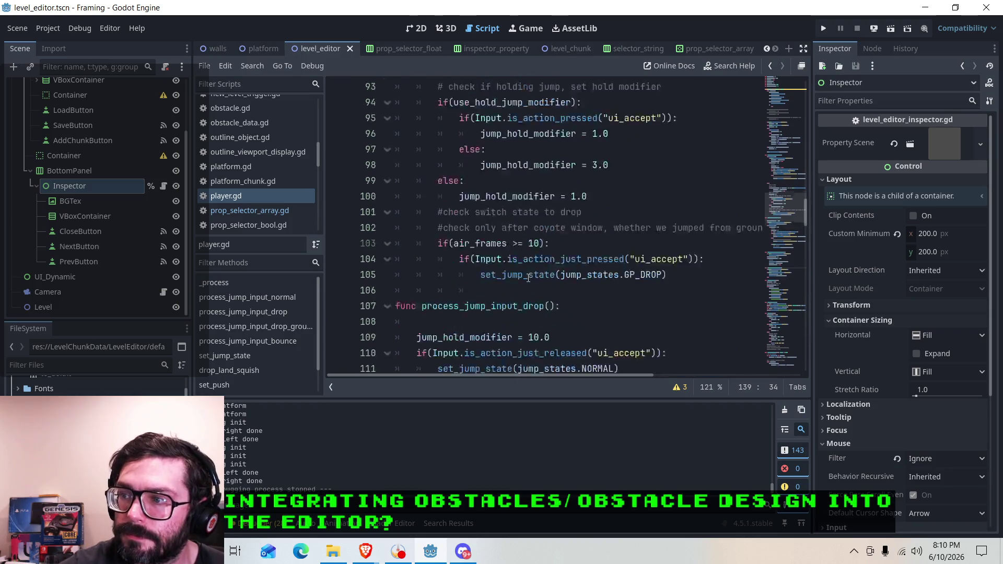
scroll(527, 282, "up", 11)
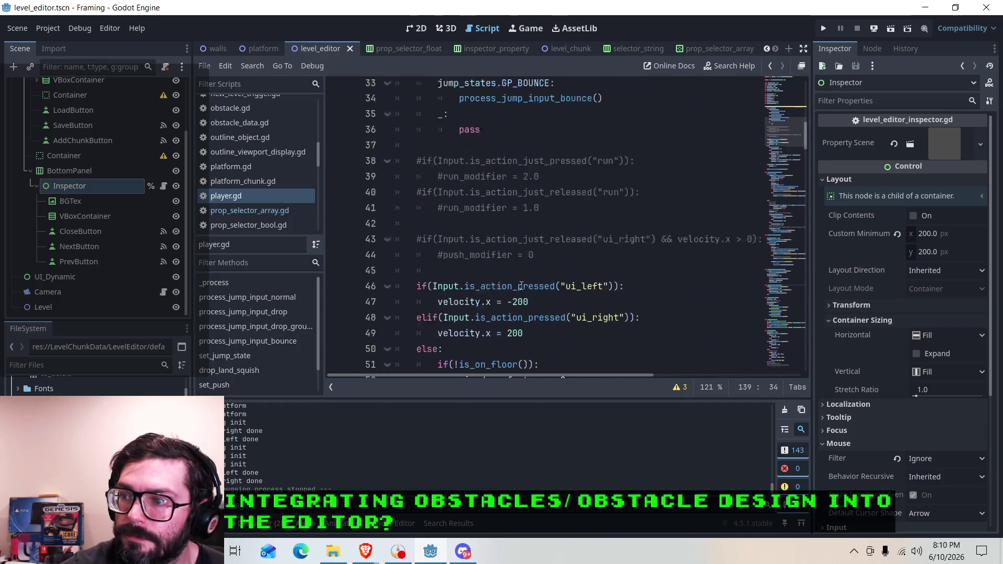
Step through the jump_state match cases and jump to the process_jump_input_normal definition.
left_click(535, 212)
key("Down")
key("Down")
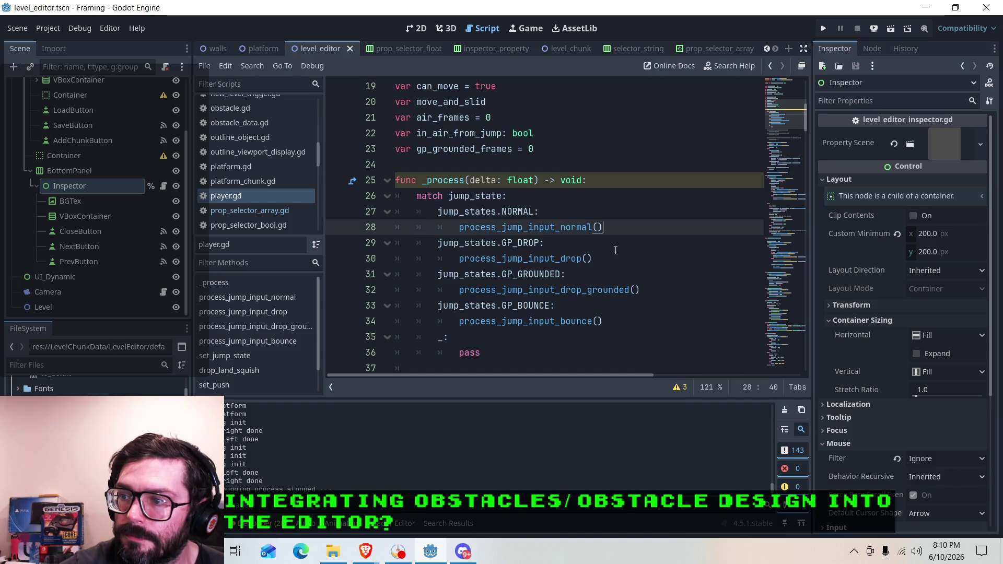
left_click(618, 254)
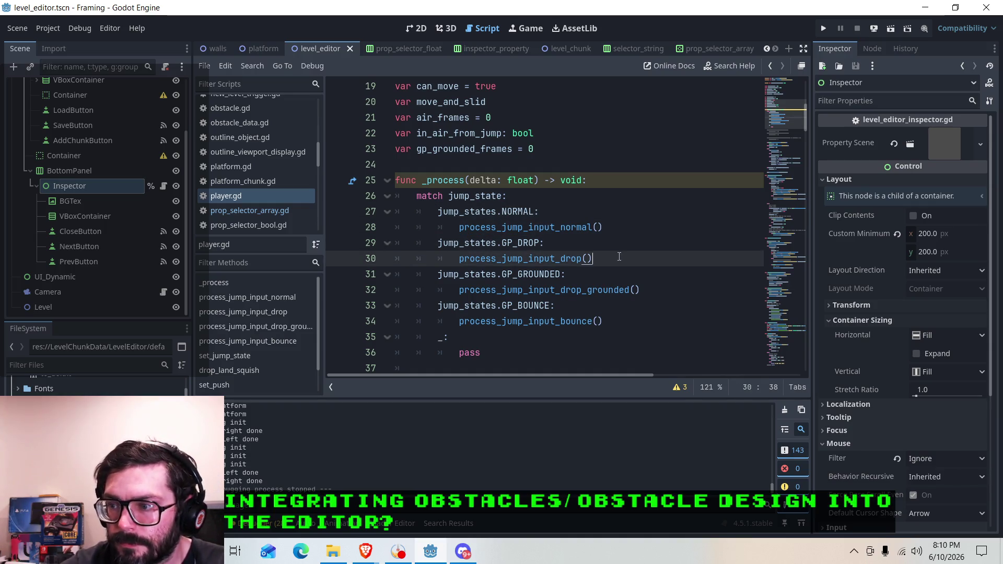
scroll(619, 262, "down", 2)
scroll(619, 262, "up", 1)
left_click(614, 274)
left_click(562, 183)
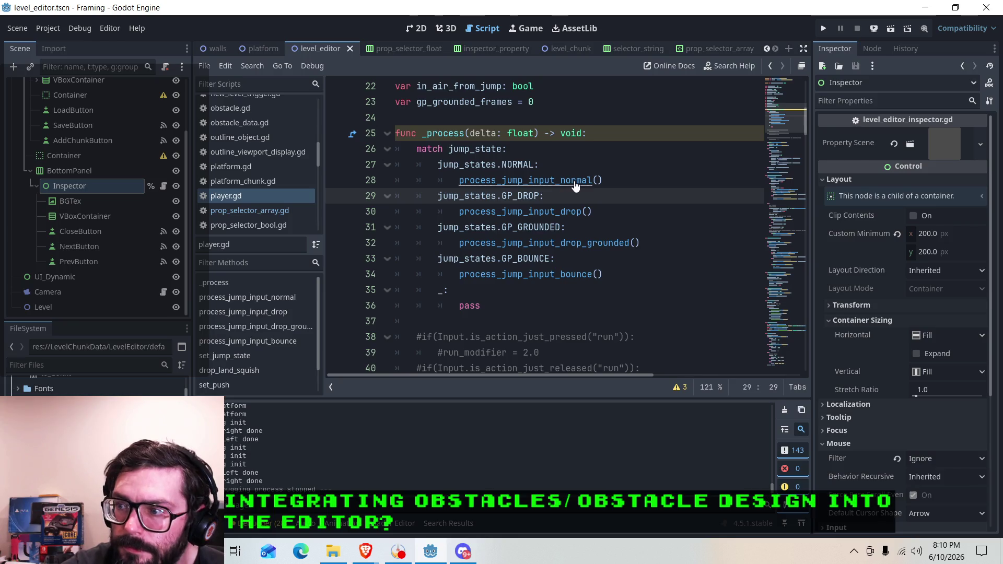
left_click(575, 183, "ctrl")
Review process_jump_input_normal's jump lines 69–71, then scroll past process_jump_input_drop to the bounce function.
scroll(543, 235, "down", 2)
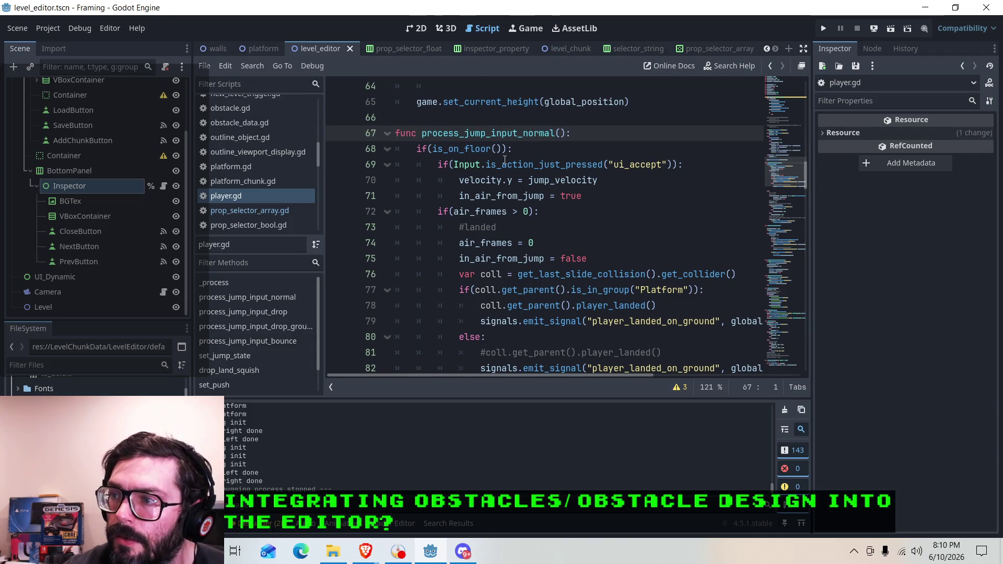
left_click(573, 166)
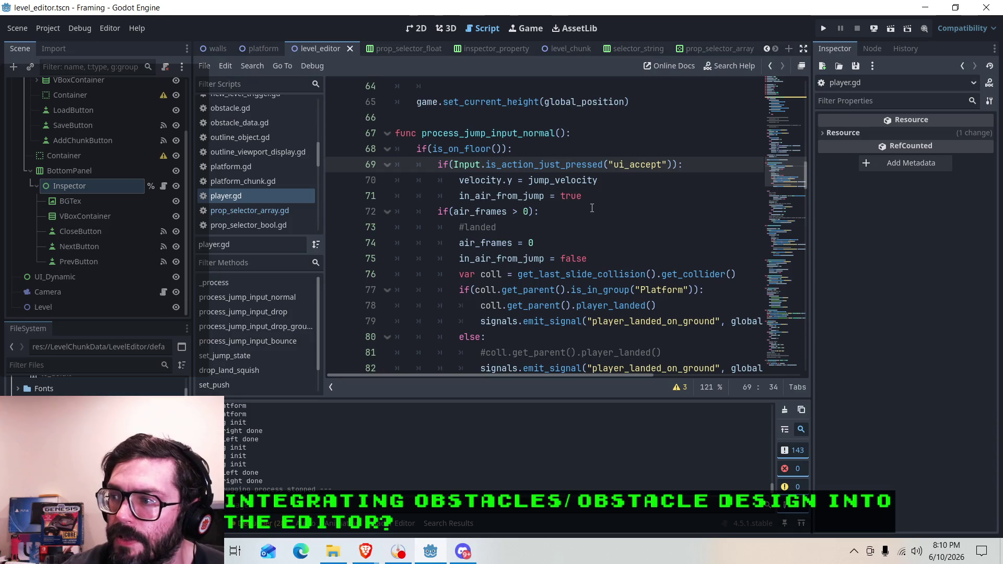
left_click(504, 182)
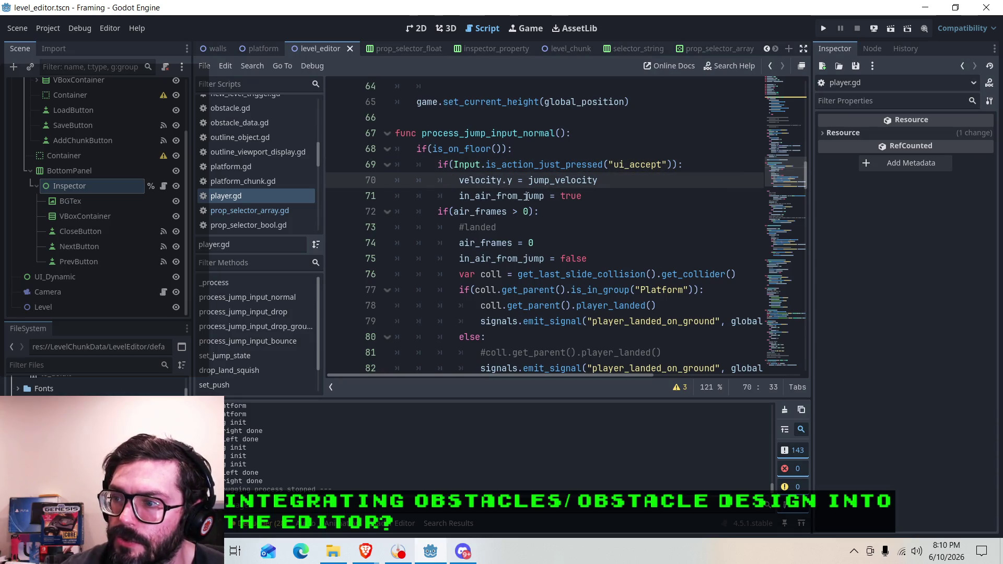
left_click(589, 195)
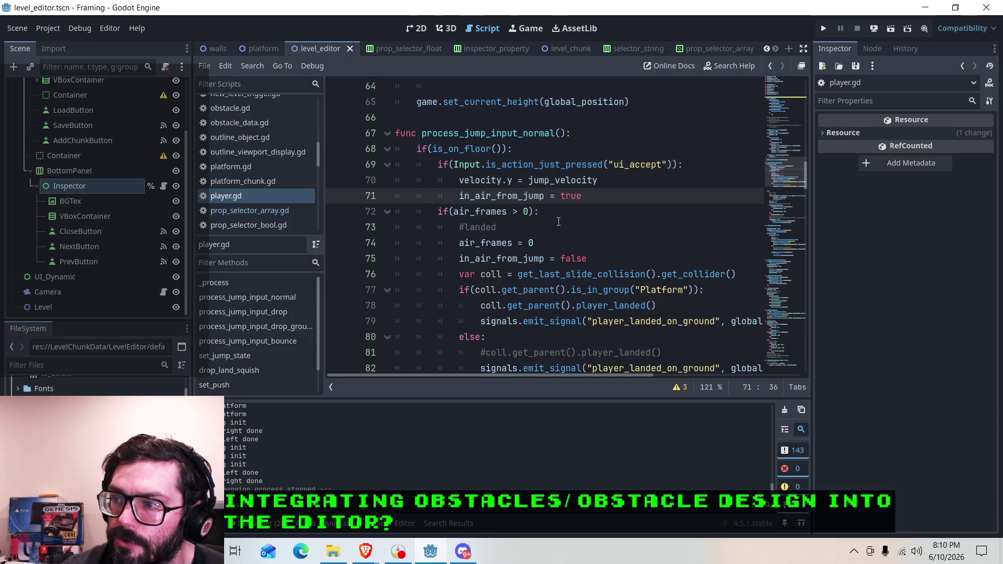
scroll(559, 222, "down", 1)
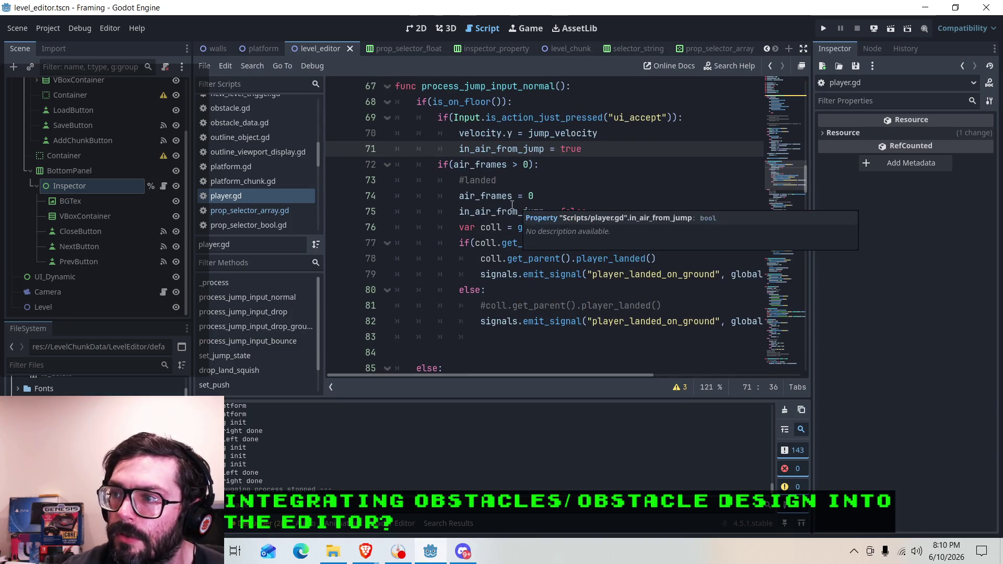
scroll(510, 203, "up", 7)
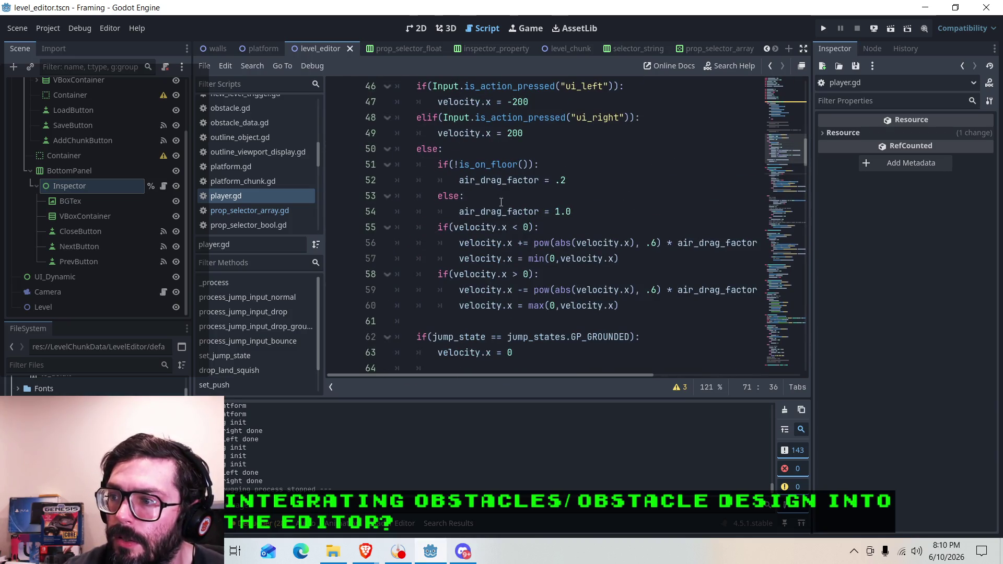
scroll(501, 202, "up", 1)
scroll(491, 178, "down", 12)
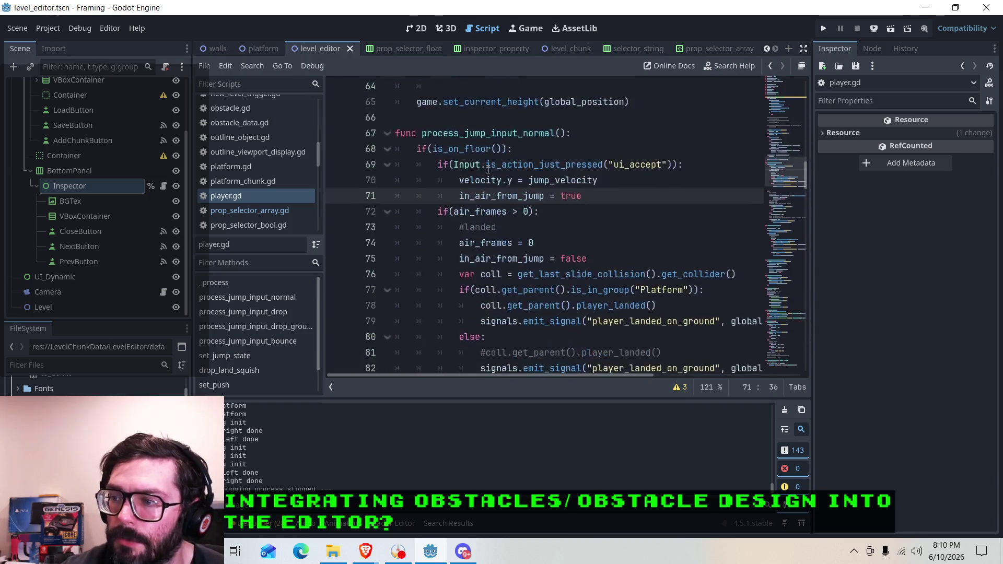
scroll(488, 169, "down", 9)
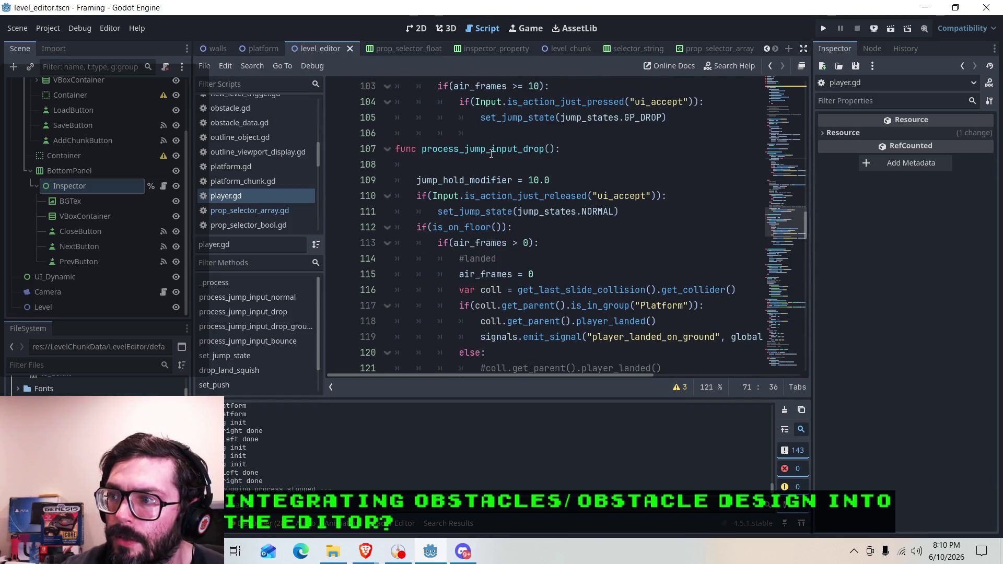
left_click(492, 152)
scroll(492, 162, "down", 9)
scroll(493, 170, "down", 1)
Duplicate the bounce function header below it as process_jump_input_bounce_fixed with a pass body.
left_click_drag(572, 180, 395, 180)
key("ctrl+c")
right_click(412, 179)
key("Escape")
left_click(432, 289)
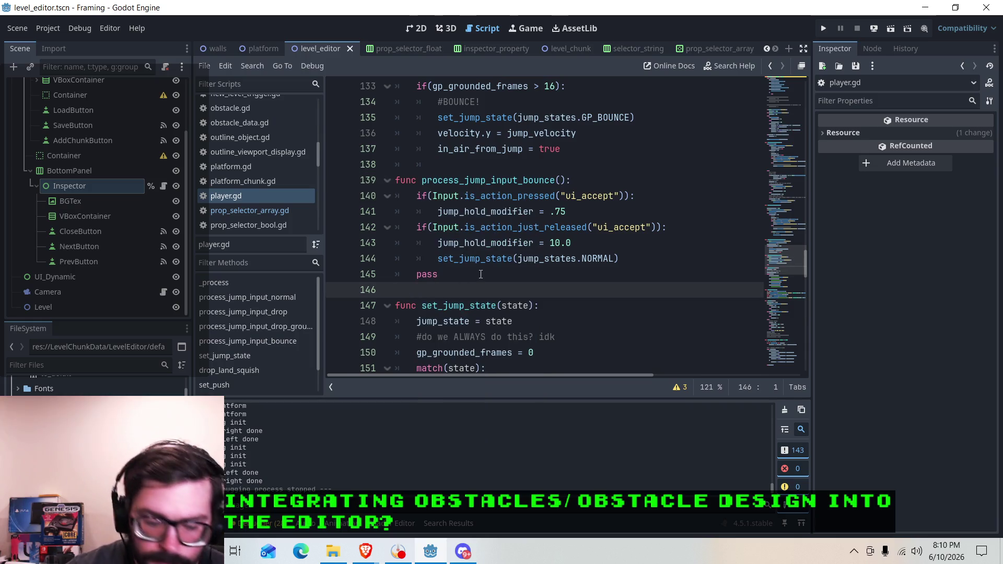
key("Return")
key("ctrl+v")
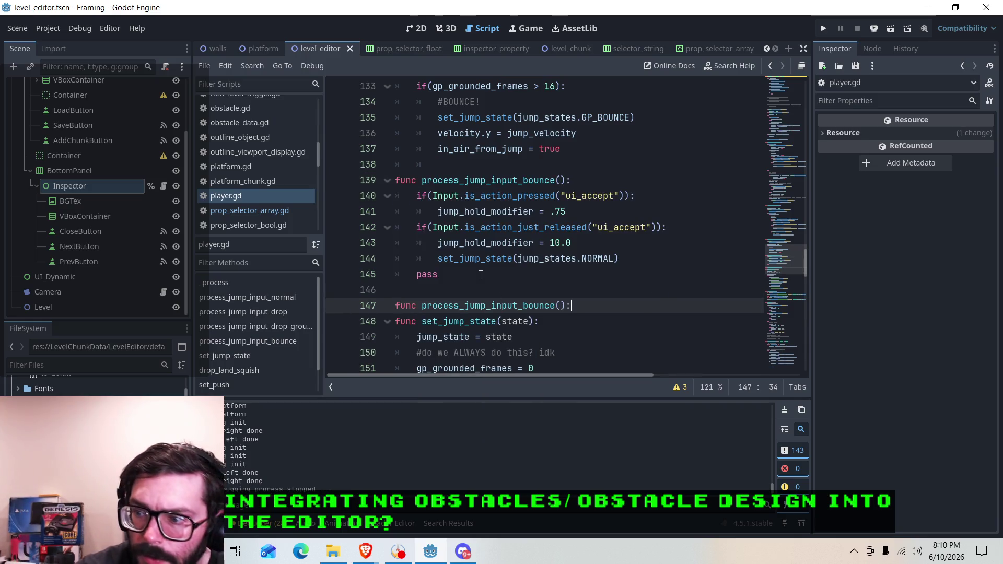
key("Left")
key("Left")
key("Left")
type("fix")
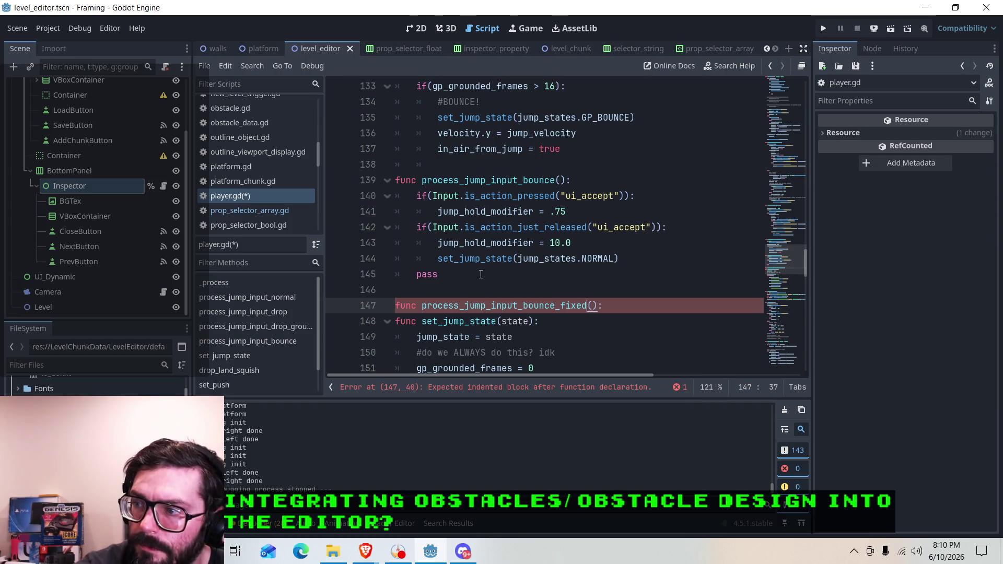
key("Right")
key("Right")
key("Return")
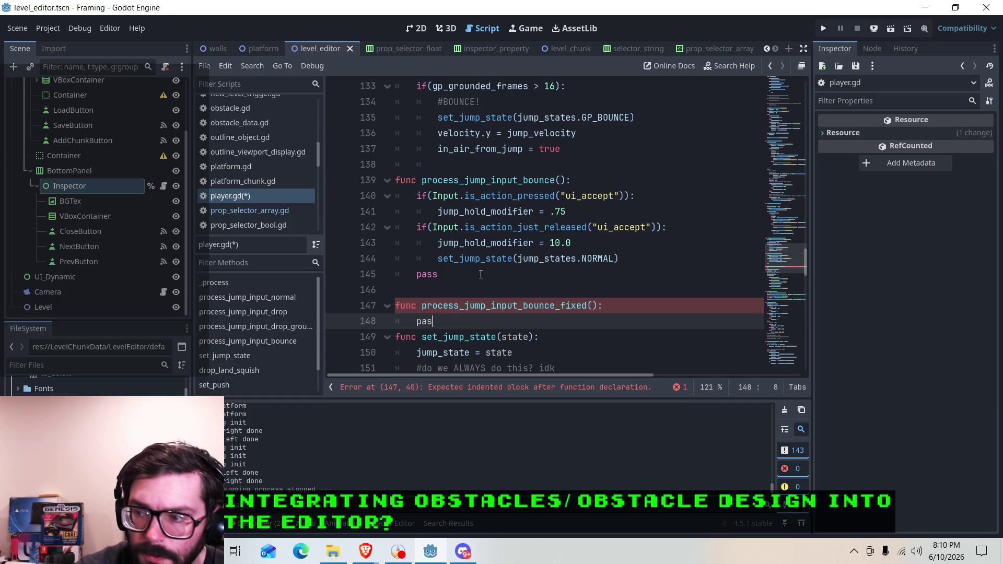
key("Return")
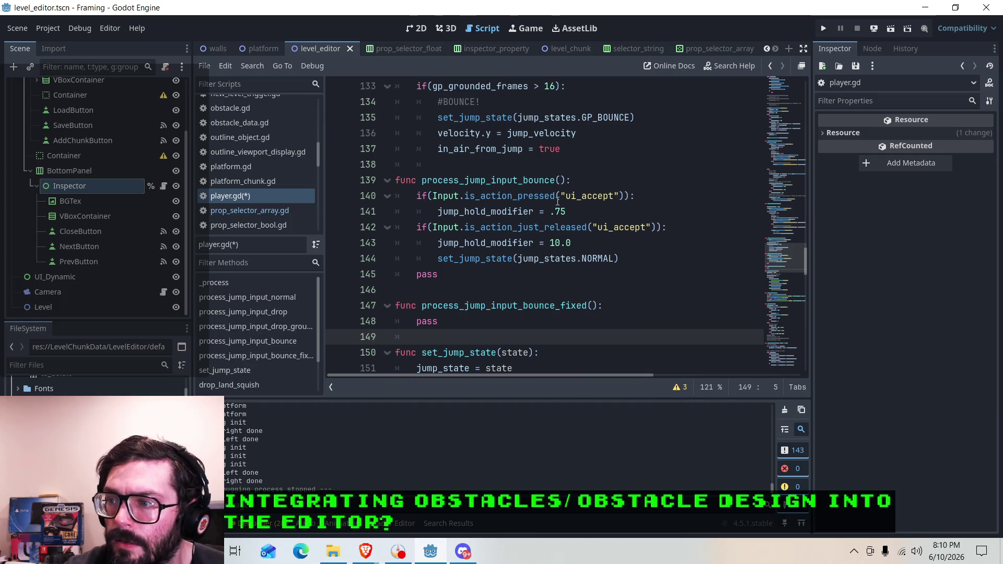
Review the jump velocity and in_air_from_jump lines in process_jump_input_normal.
scroll(557, 201, "up", 15)
scroll(518, 226, "up", 4)
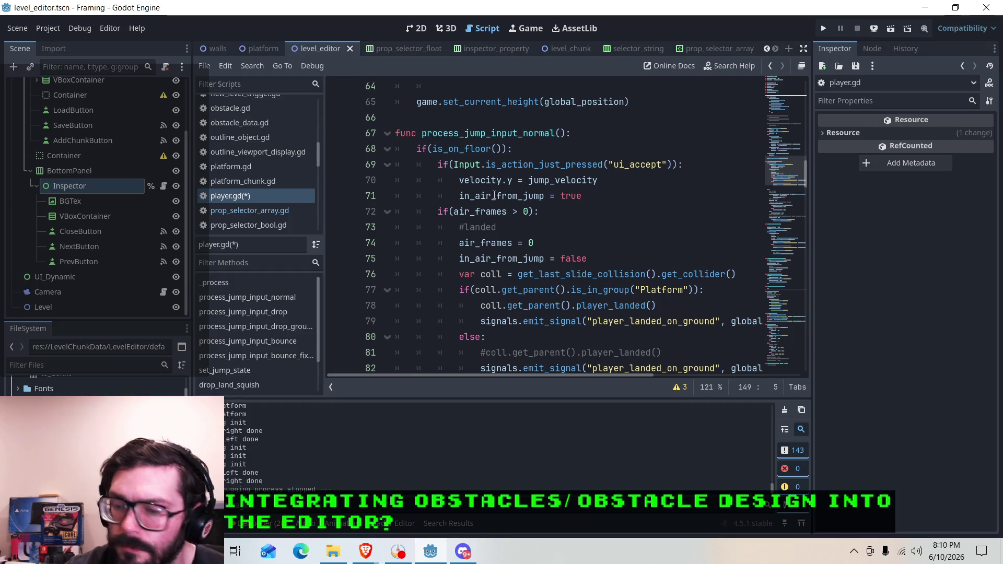
scroll(448, 190, "down", 1)
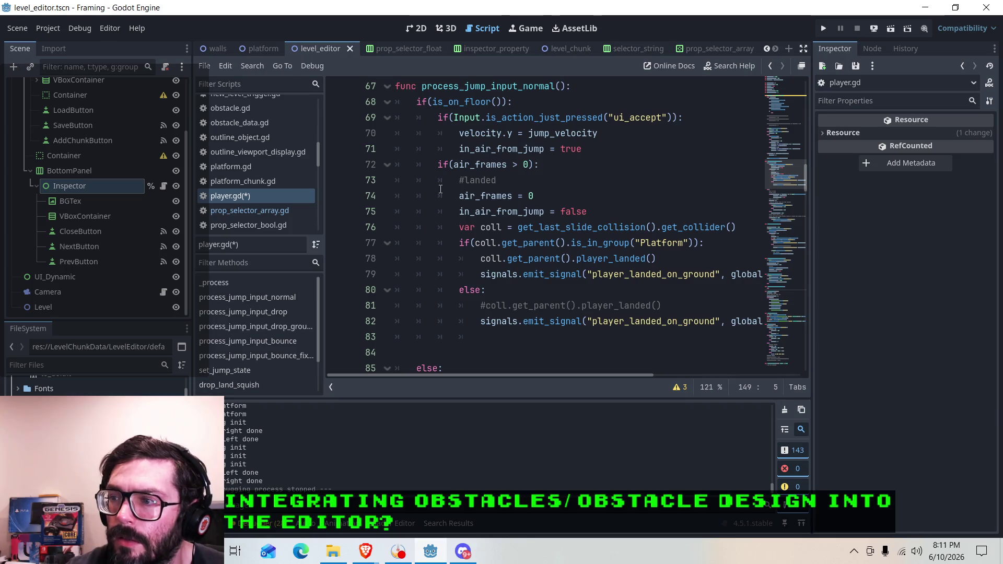
scroll(442, 183, "up", 1)
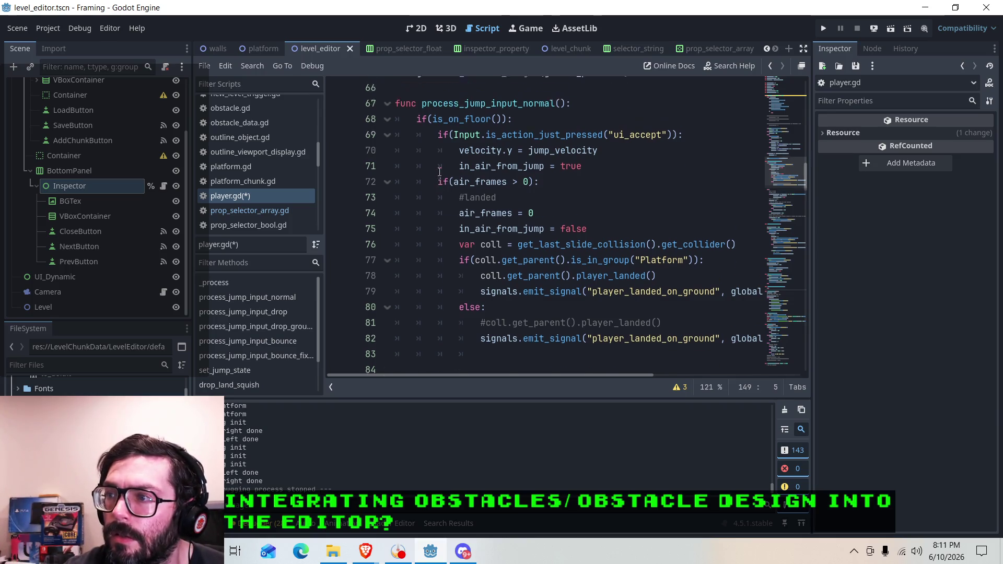
left_click(460, 182)
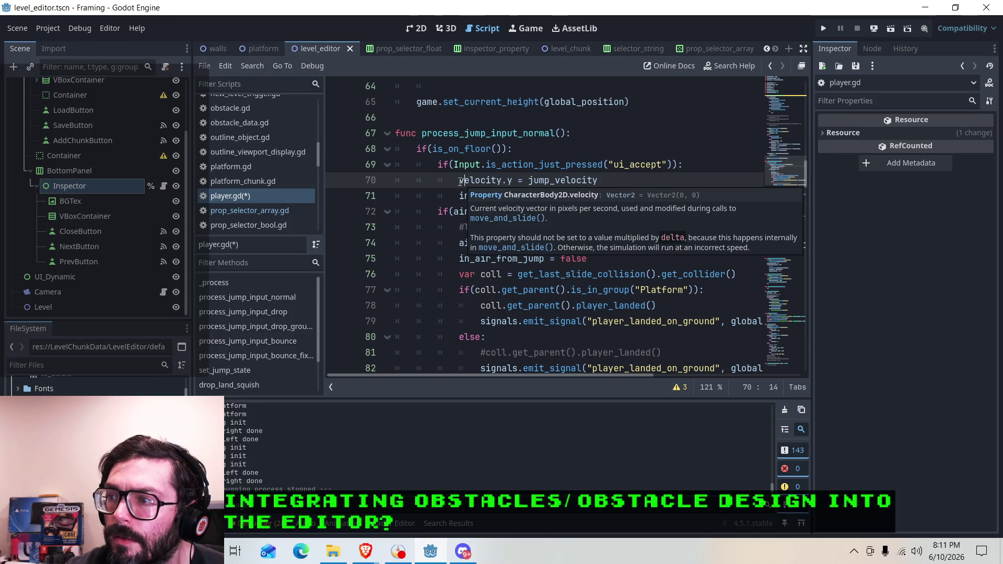
left_click(592, 196)
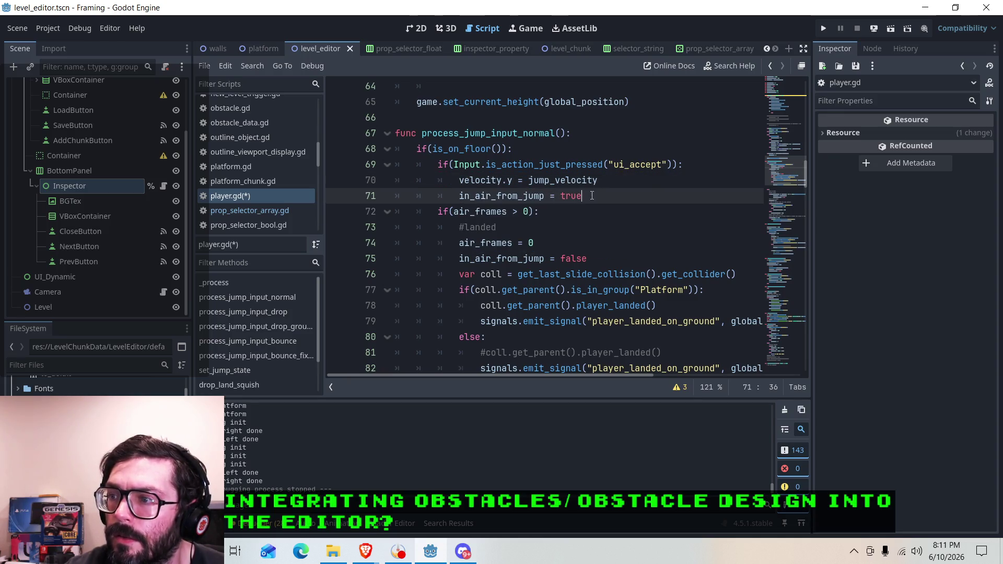
left_click(520, 198)
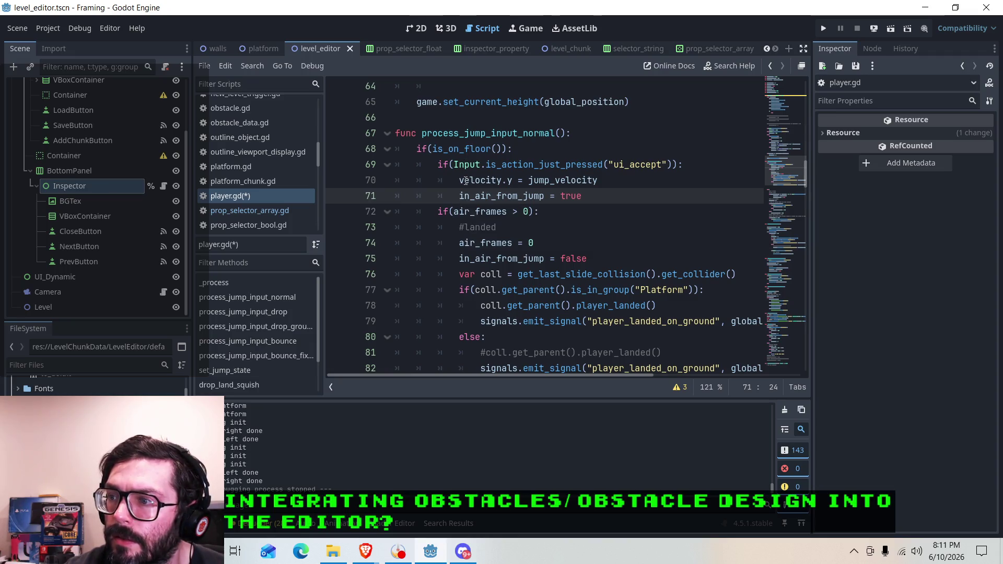
left_click(476, 164)
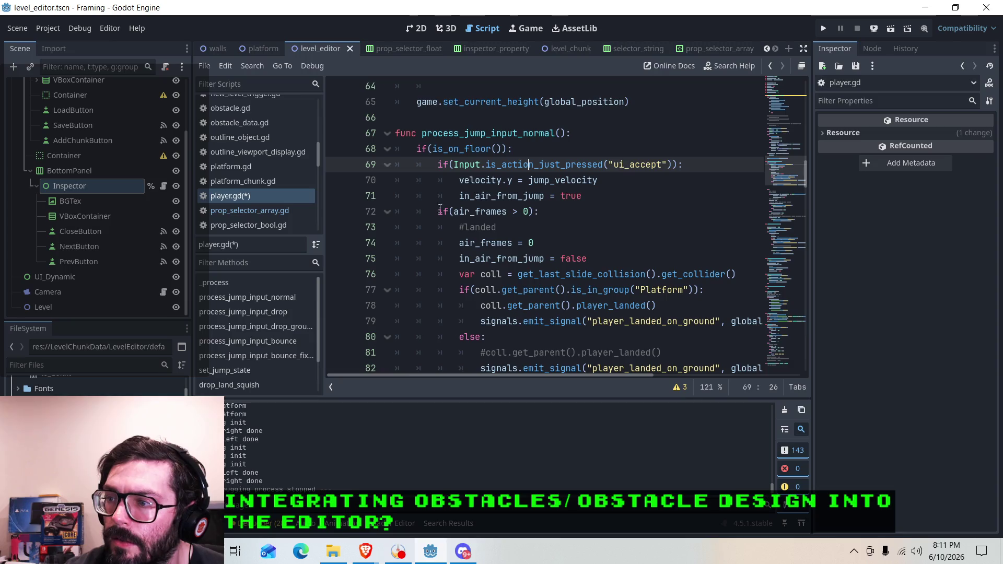
left_click_drag(439, 213, 558, 242)
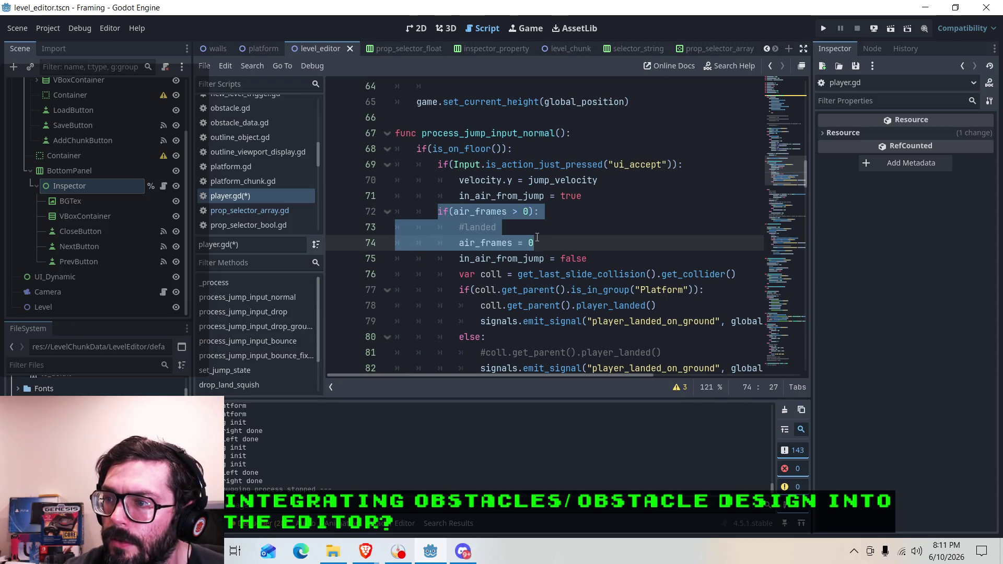
mouse_move(556, 251)
left_mouse_down()
mouse_move(544, 214)
mouse_move(559, 261)
mouse_move(560, 237)
mouse_move(559, 260)
left_mouse_up()
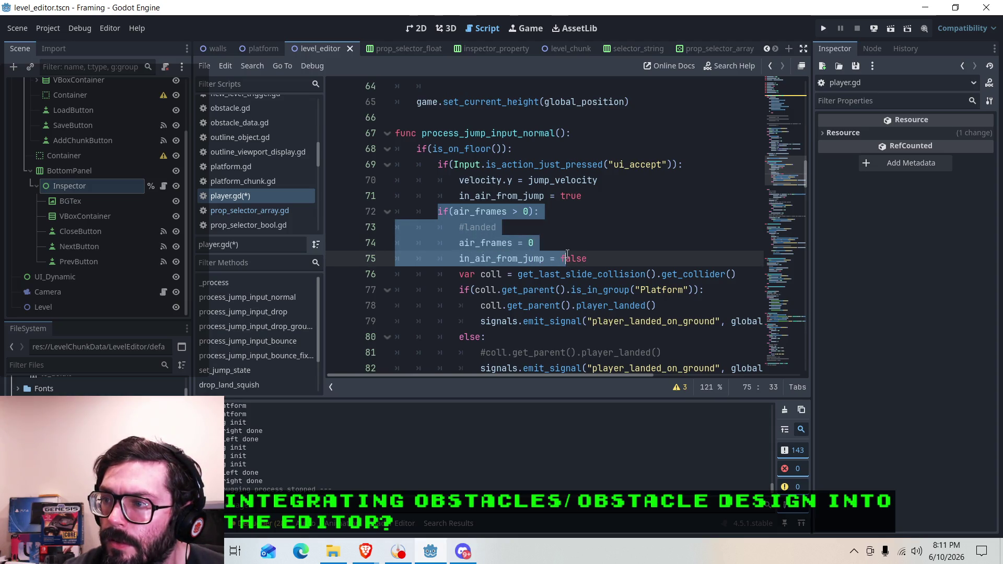
left_click(483, 174)
left_click_drag(512, 148, 417, 149)
right_click(448, 153)
left_click(454, 227)
scroll(441, 224, "down", 10)
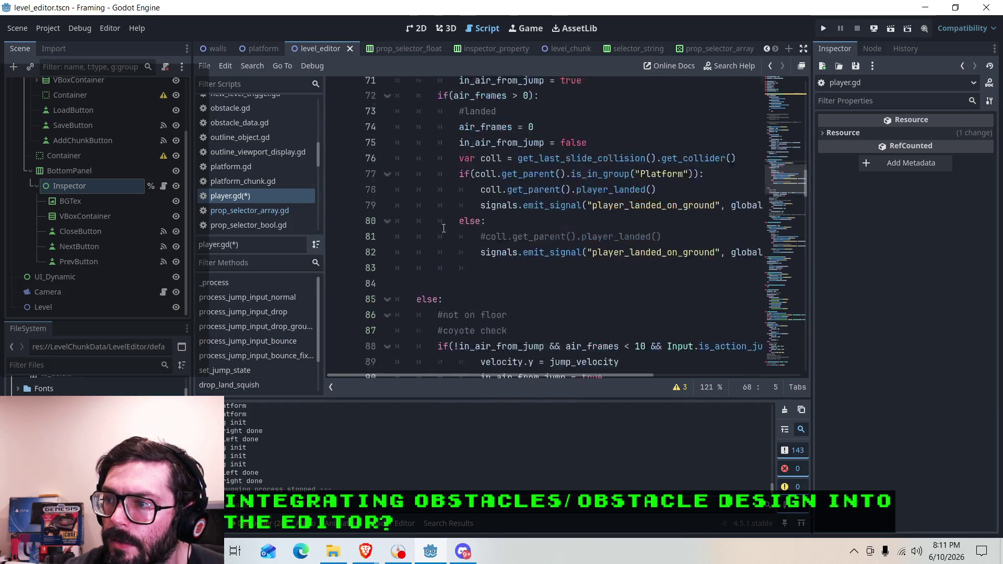
scroll(441, 223, "down", 2)
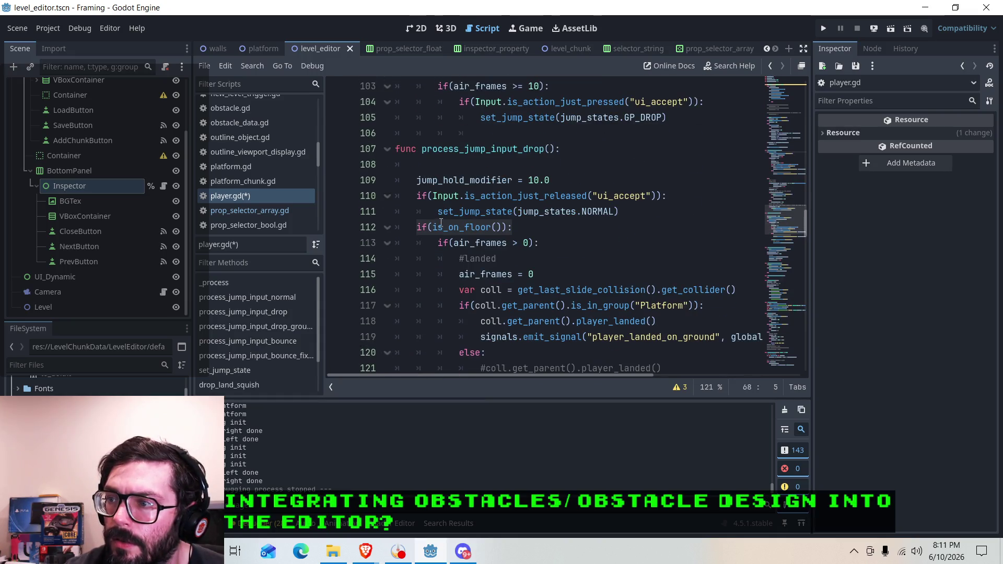
scroll(441, 223, "down", 6)
left_click(512, 211)
key("Down")
key("Down")
key("Up")
key("Up")
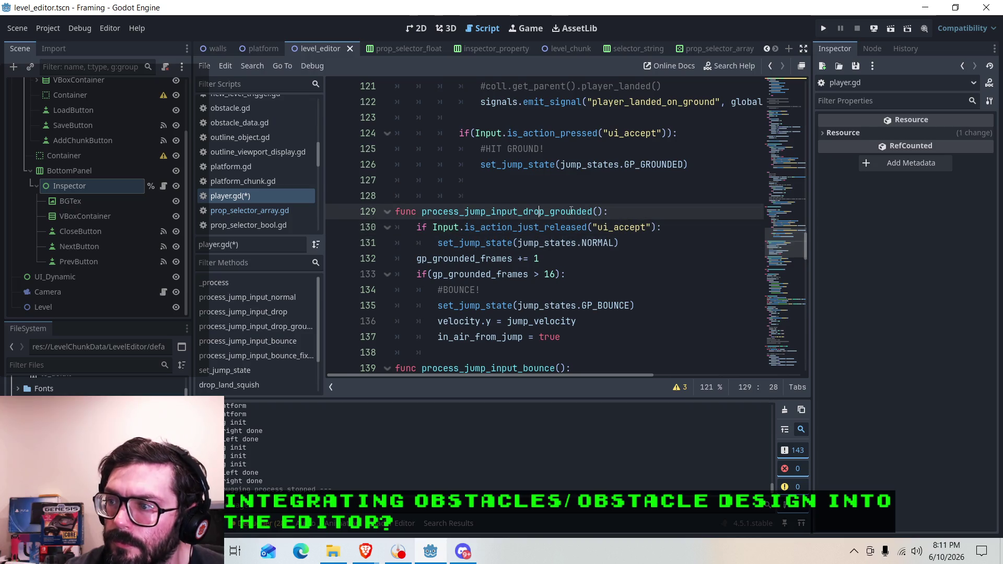
scroll(571, 210, "down", 4)
scroll(638, 172, "down", 3)
left_click(638, 178)
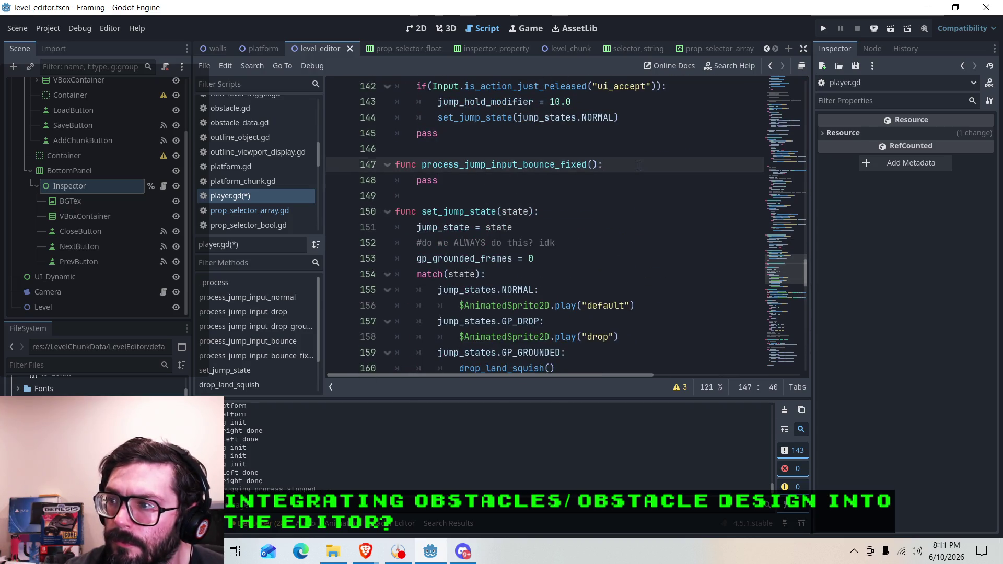
Add an if(is_on_floor()): check inside process_jump_input_bounce_fixed.
left_click(638, 166)
key("Return")
type("if(is_on_floor()):")
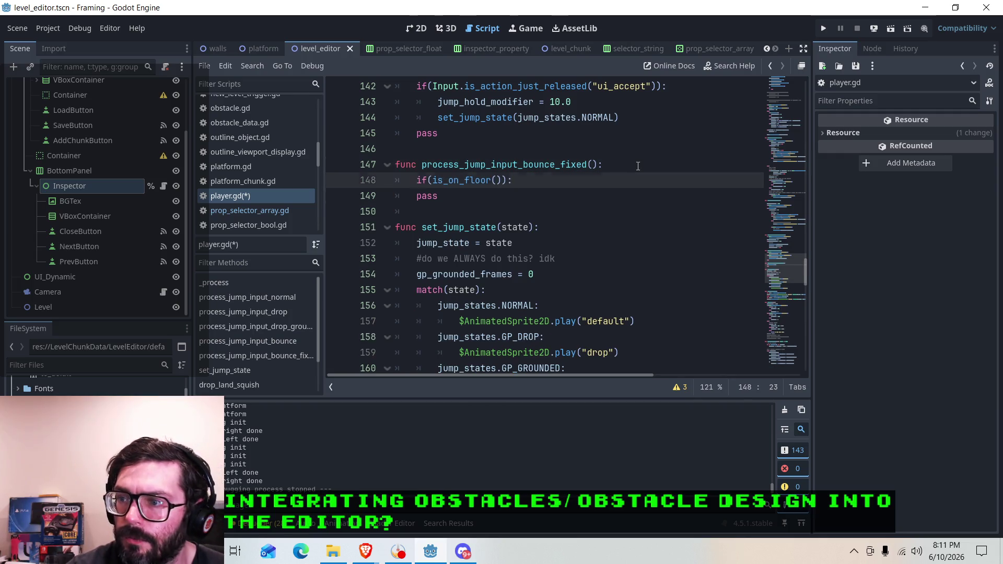
key("Return")
Copy the landing logic from lines 72–82 and paste it under the floor check.
scroll(628, 163, "up", 20)
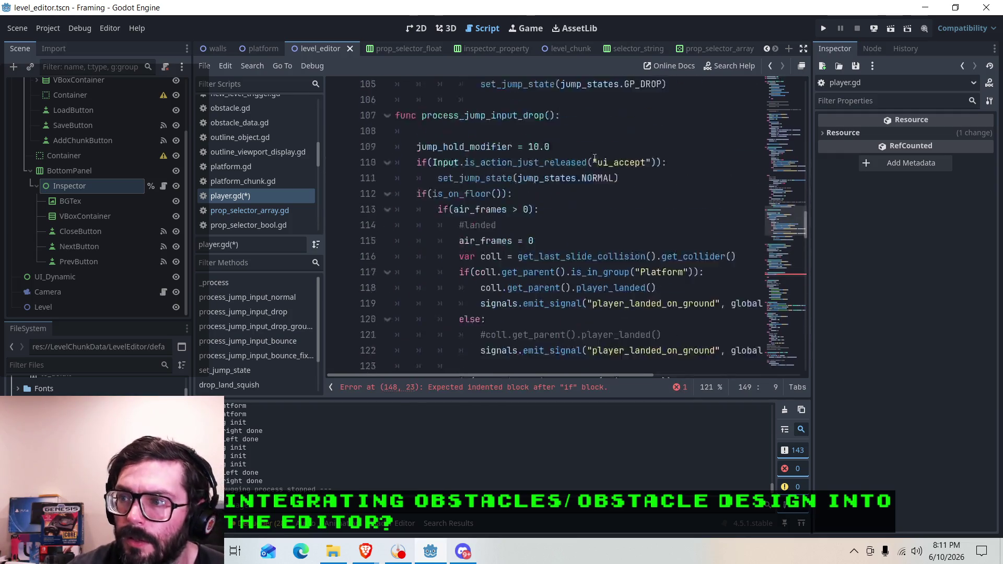
scroll(518, 192, "up", 4)
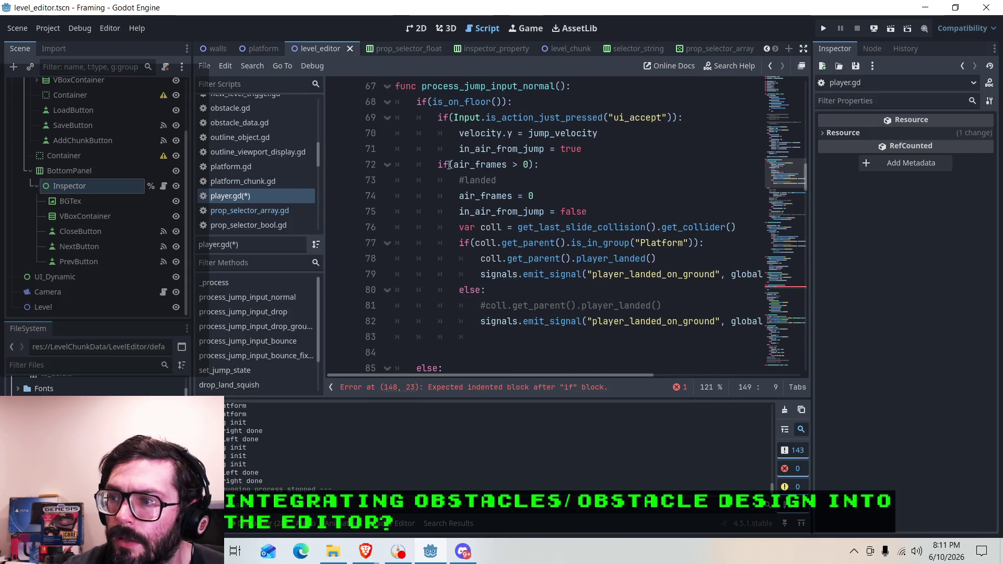
mouse_move(437, 165)
left_mouse_down()
mouse_move(768, 321)
mouse_move(793, 322)
left_mouse_up()
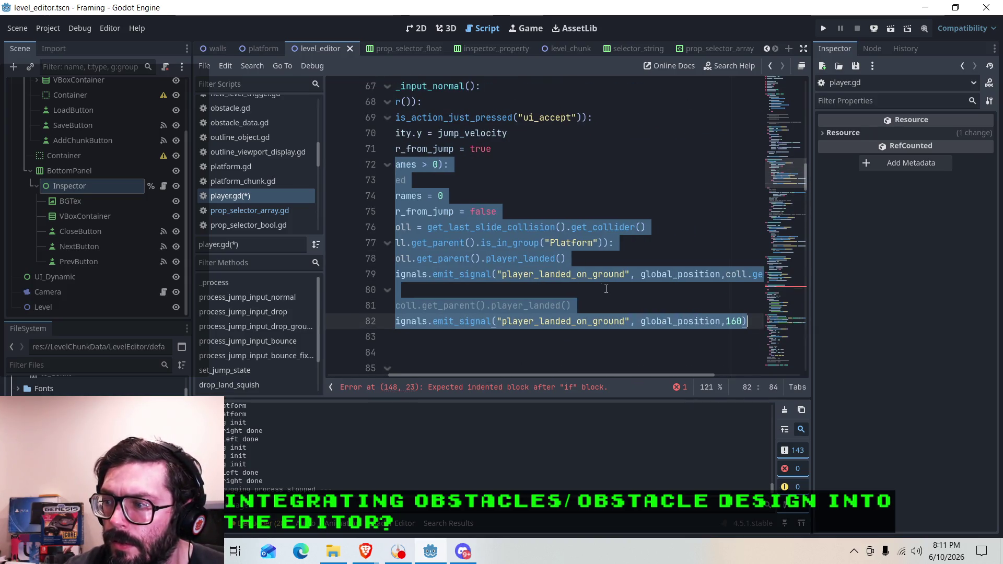
right_click(575, 276)
left_click(601, 352)
scroll(572, 374, "left", 1)
scroll(572, 374, "left", 3)
scroll(439, 235, "down", 20)
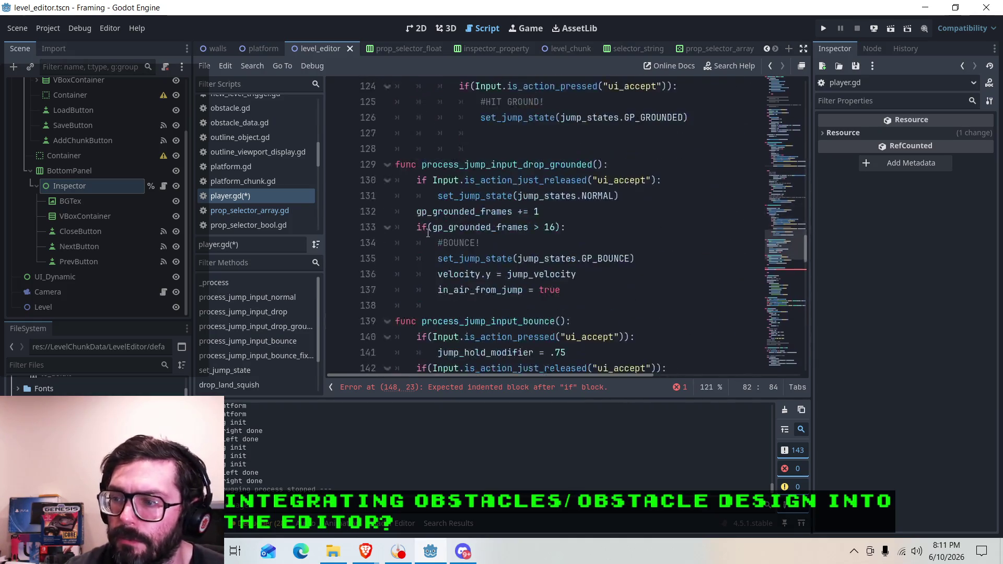
left_click(439, 195)
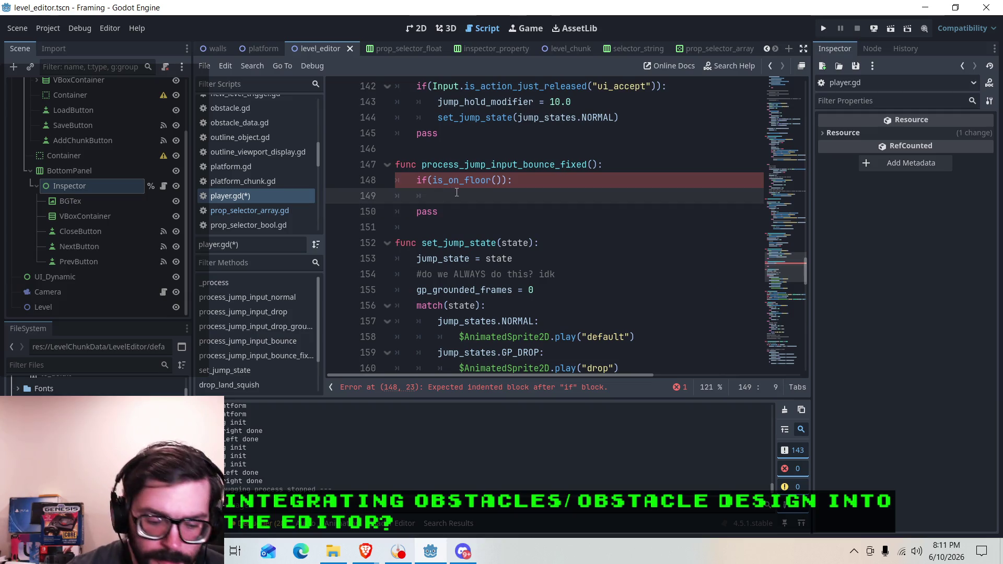
key("ctrl+v")
left_click_drag(525, 374, 394, 368)
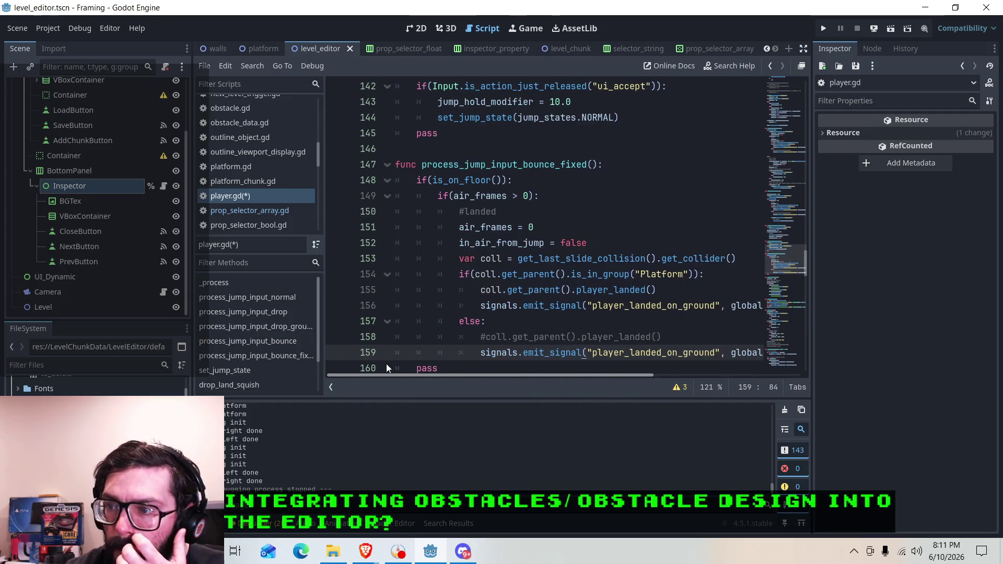
Review the pasted landing code: is_on_floor(), air_frames > 0, air_frames reset and else branch.
left_click(439, 197)
left_click(458, 321)
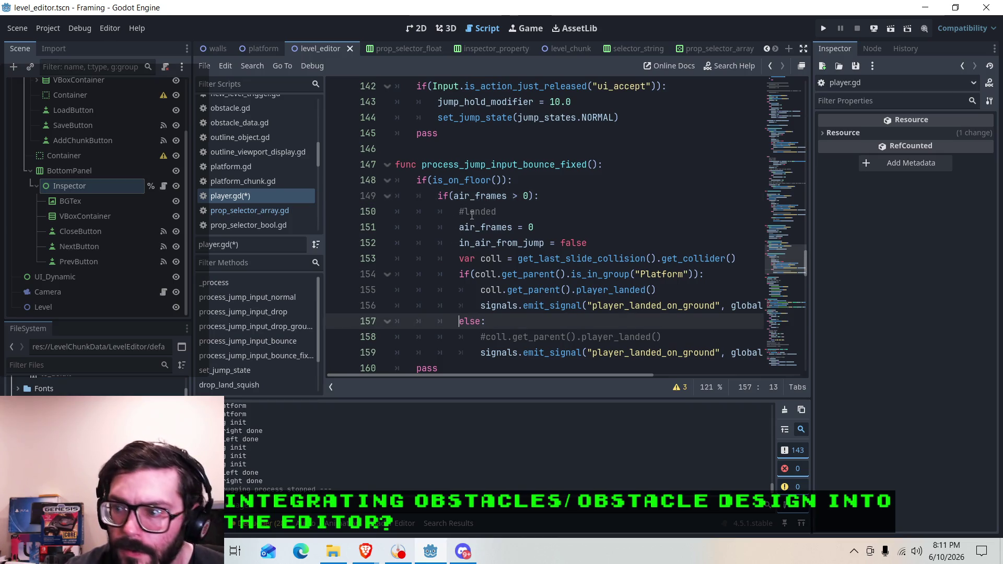
left_click(531, 209)
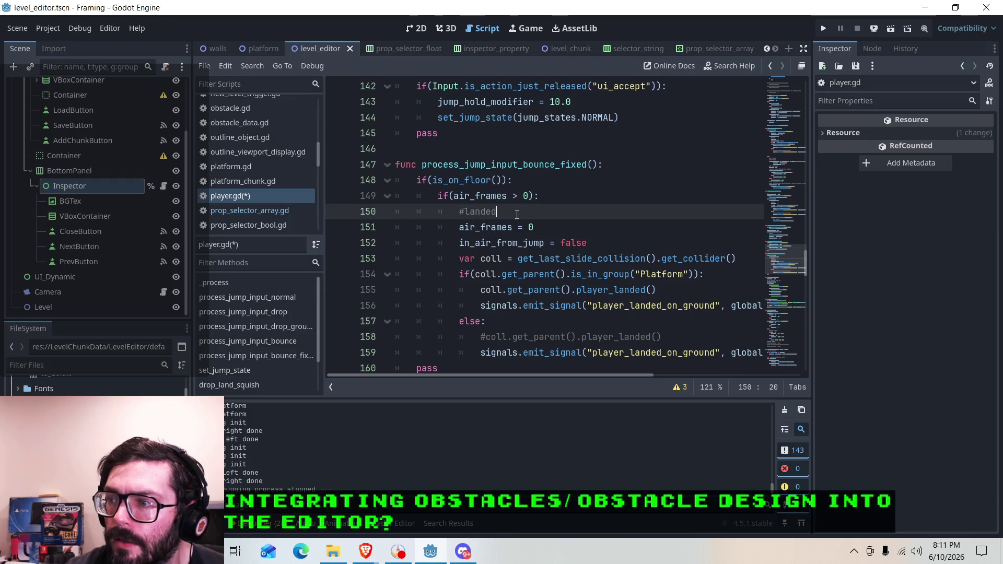
left_click(491, 181)
left_click(519, 196)
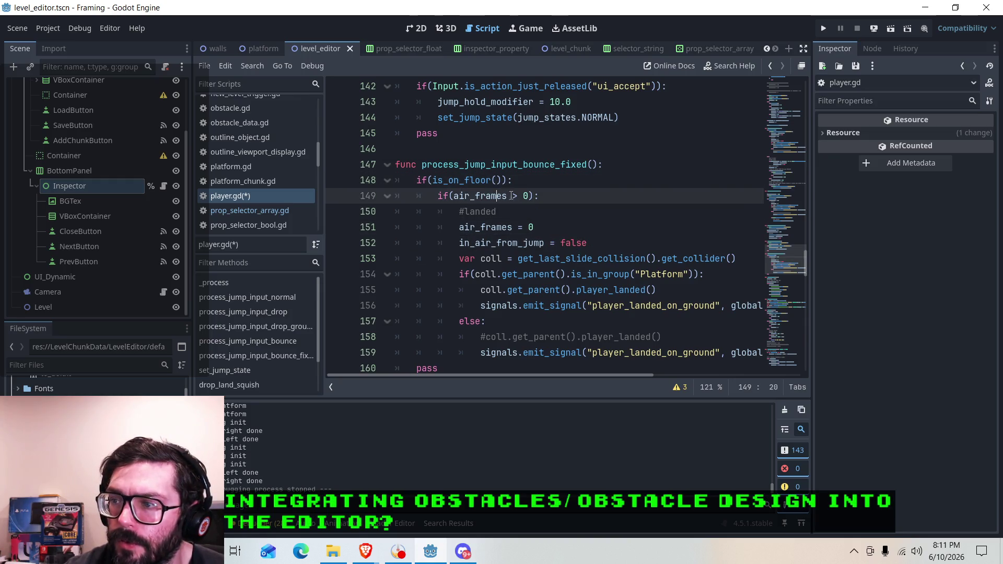
left_click(474, 228)
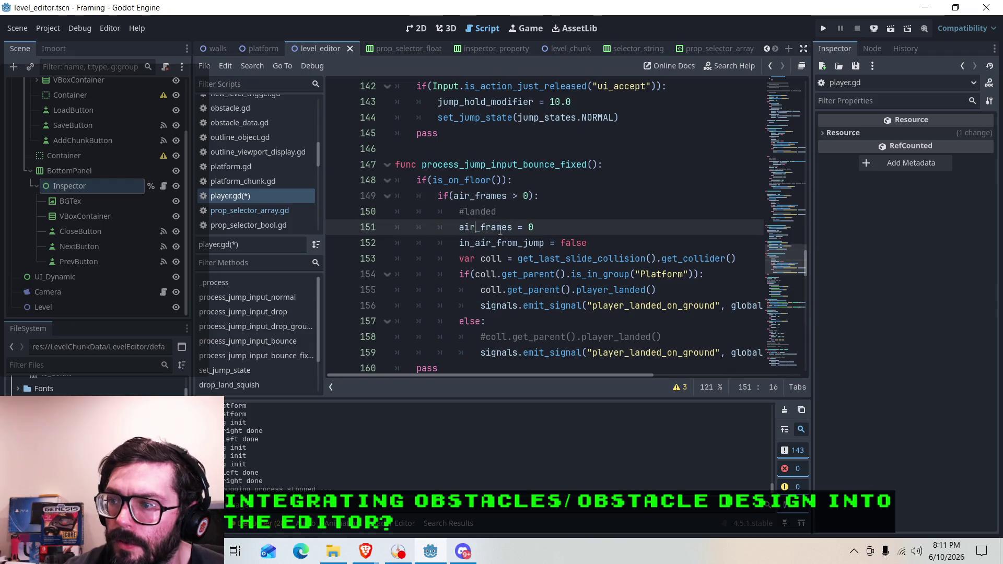
left_click(461, 180)
left_click(478, 196)
left_click(483, 212)
left_click(486, 243)
left_click(489, 227)
key("Up")
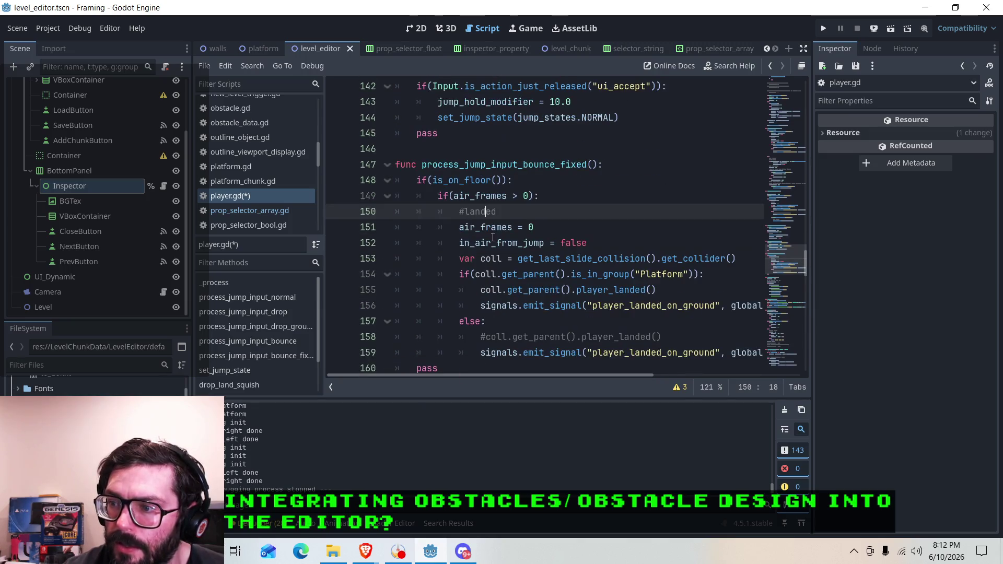
Scroll up to check the GP_BOUNCE state change in process_jump_input_drop_grounded.
scroll(492, 238, "up", 2)
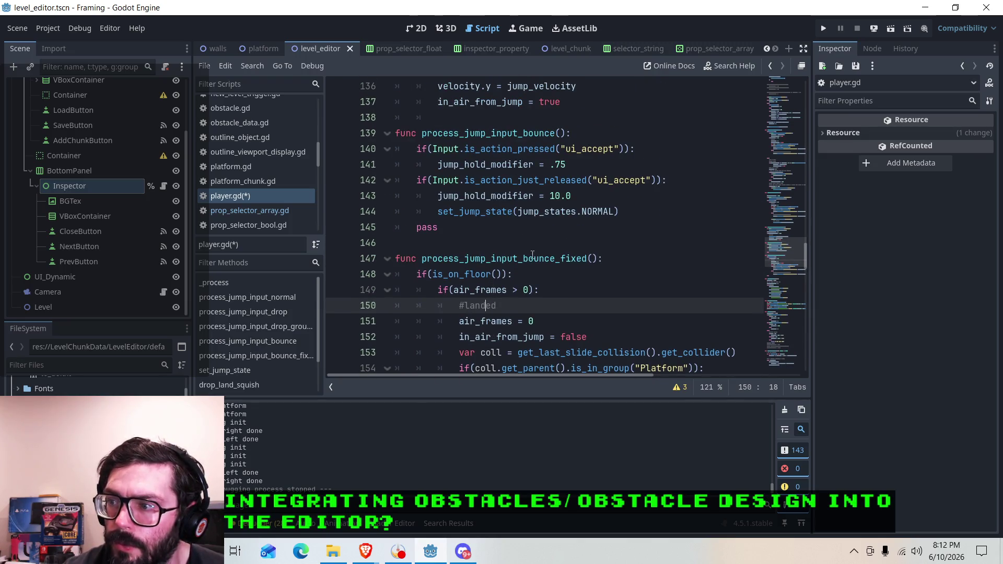
left_click(534, 255)
scroll(522, 246, "up", 2)
left_click(502, 236)
scroll(511, 244, "up", 1)
left_click(593, 212)
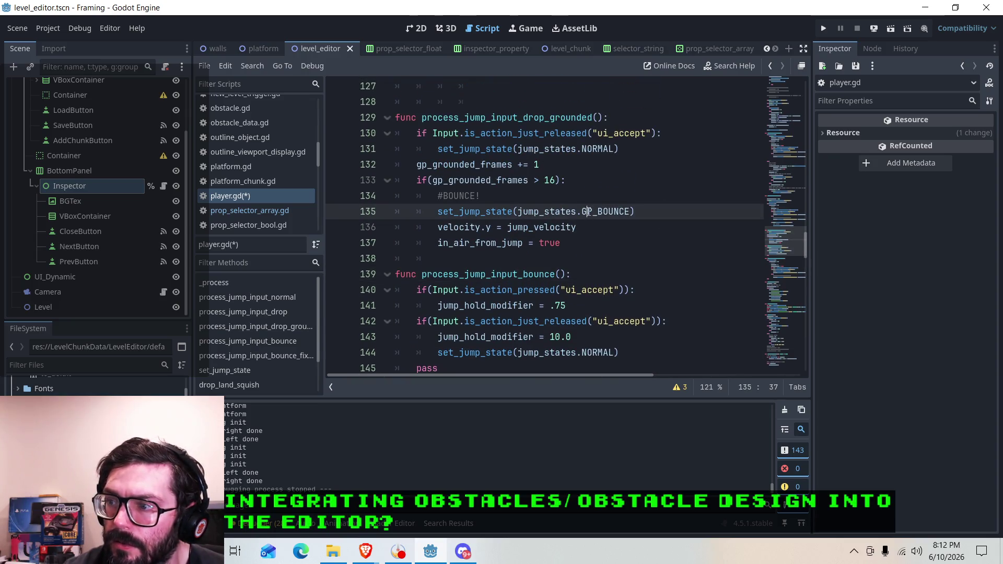
Review the drop-grounded bounce's state change, jump velocity and in_air_from_jump lines 135–137.
left_click(482, 228)
left_click(539, 244)
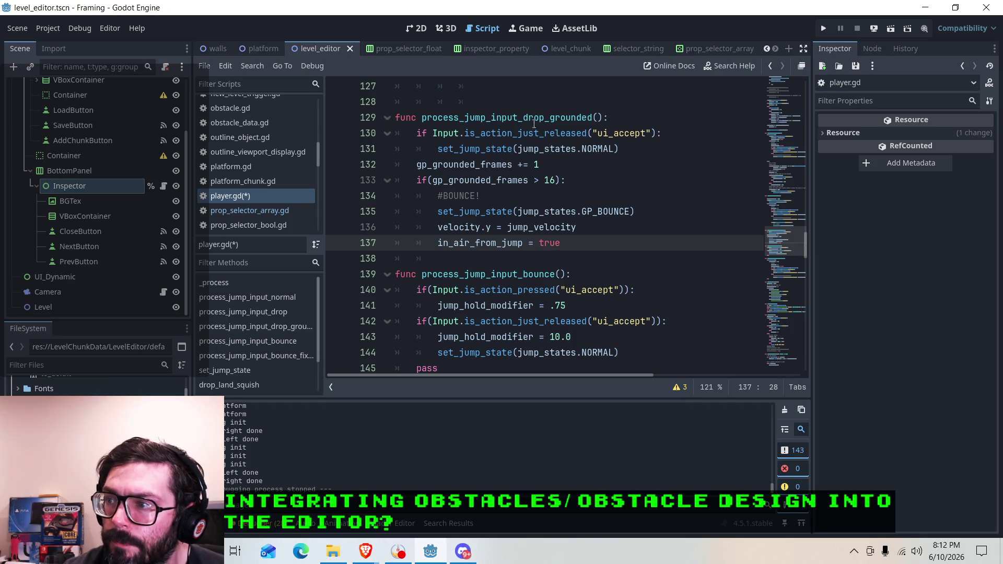
left_click(555, 243)
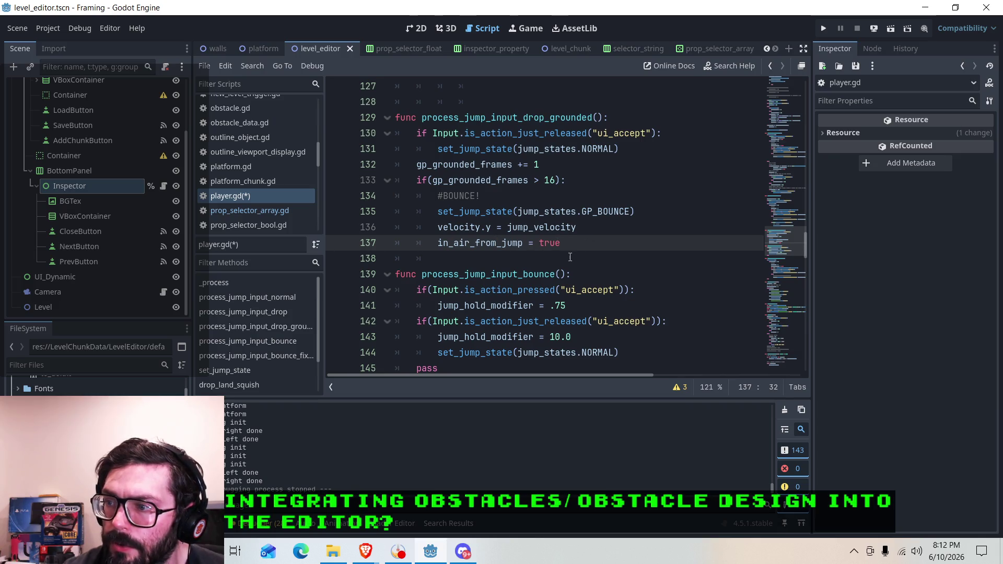
left_click(545, 227)
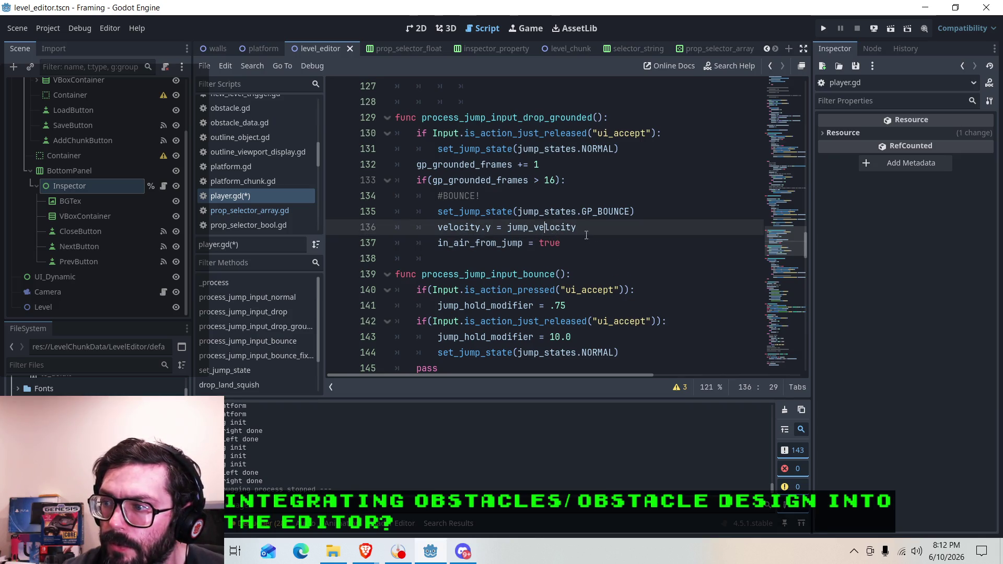
scroll(577, 231, "down", 1)
scroll(580, 209, "up", 5)
scroll(584, 177, "down", 5)
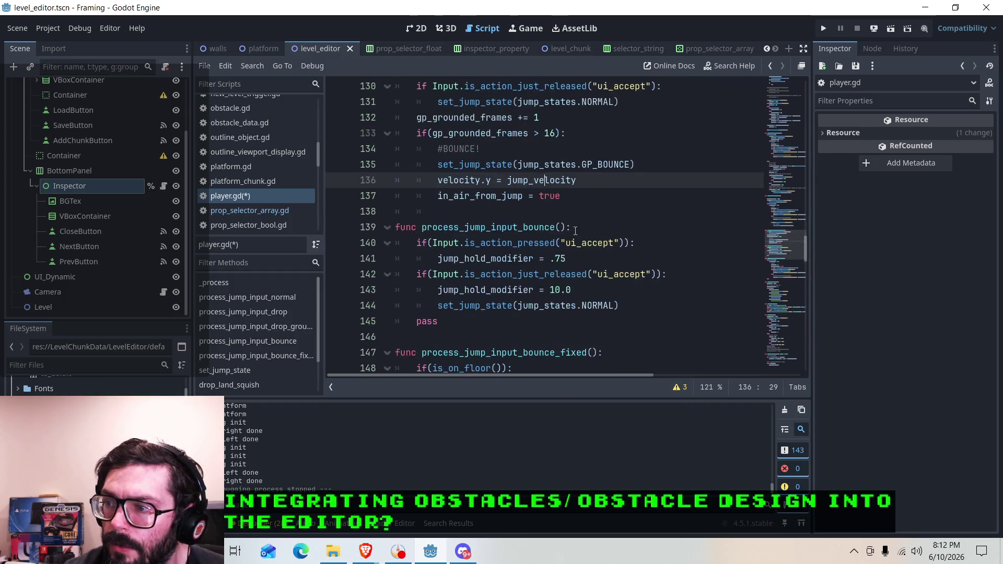
left_click(587, 167)
scroll(575, 209, "up", 3)
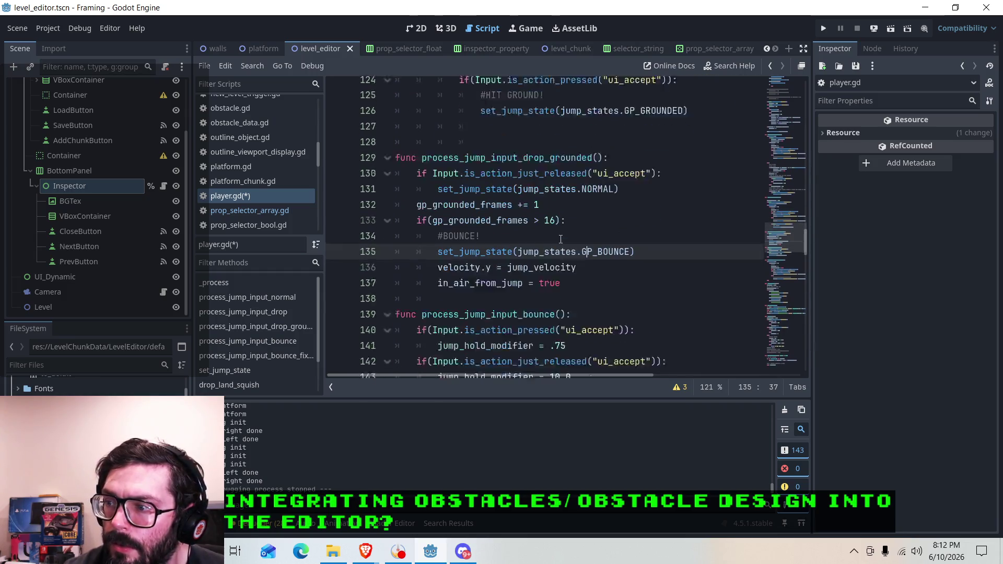
scroll(561, 239, "down", 2)
scroll(560, 239, "up", 15)
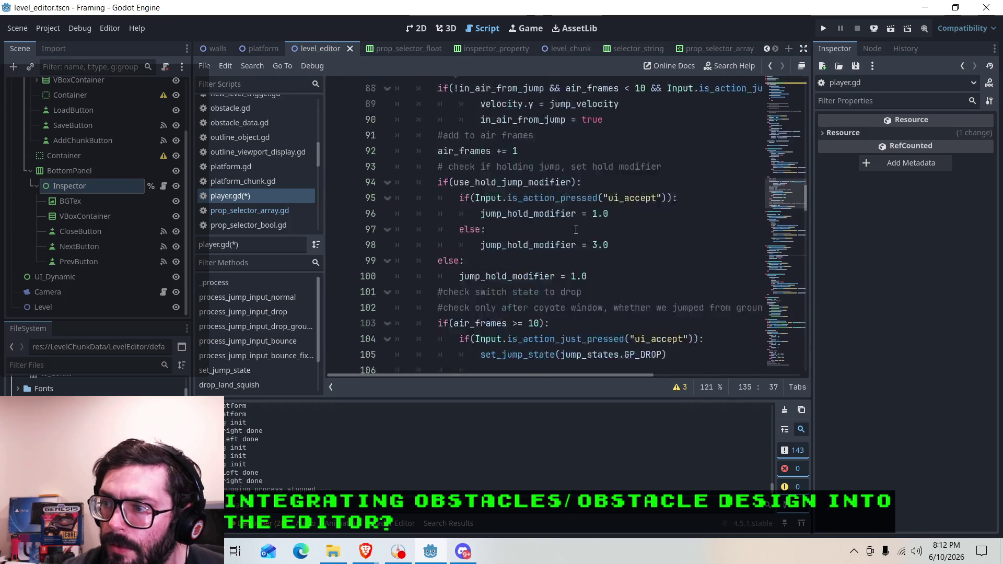
scroll(575, 235, "down", 13)
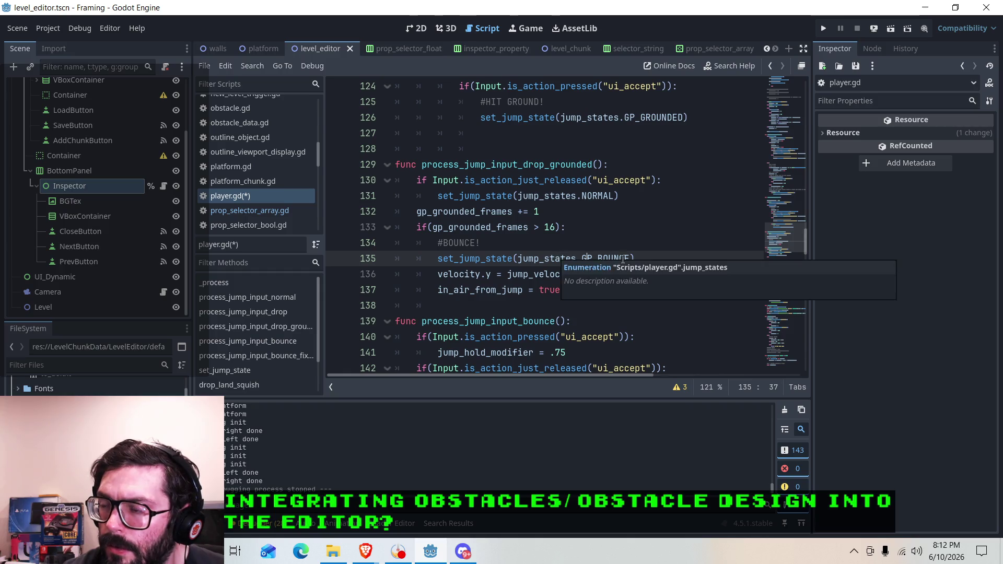
Change jump_states.GP_BOUNCE on line 135 to GP_BOUNCE_FIXED.
left_click(630, 258)
scroll(653, 251, "down", 1)
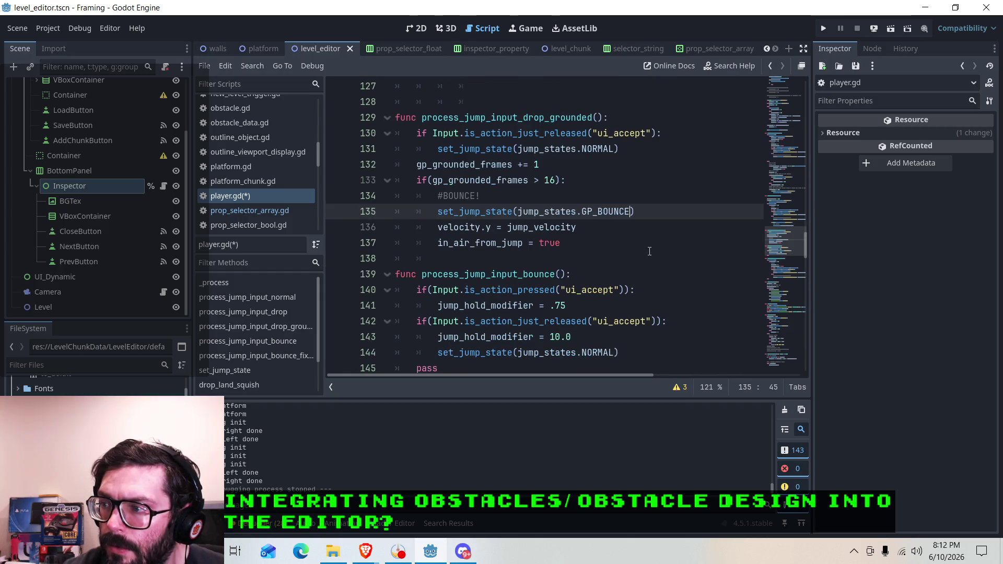
scroll(661, 253, "down", 2)
scroll(664, 254, "up", 1)
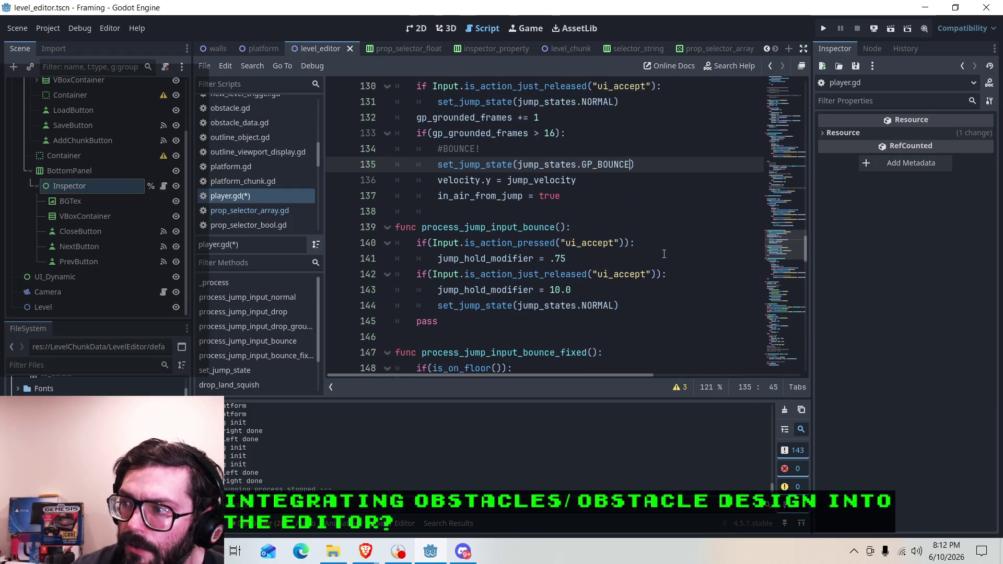
type("_FIXED")
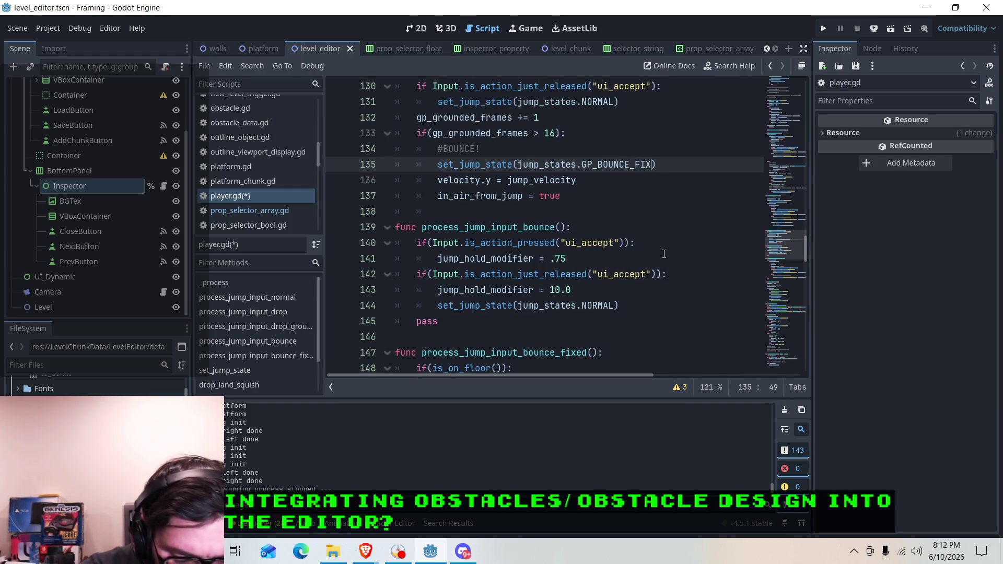
left_click(582, 190)
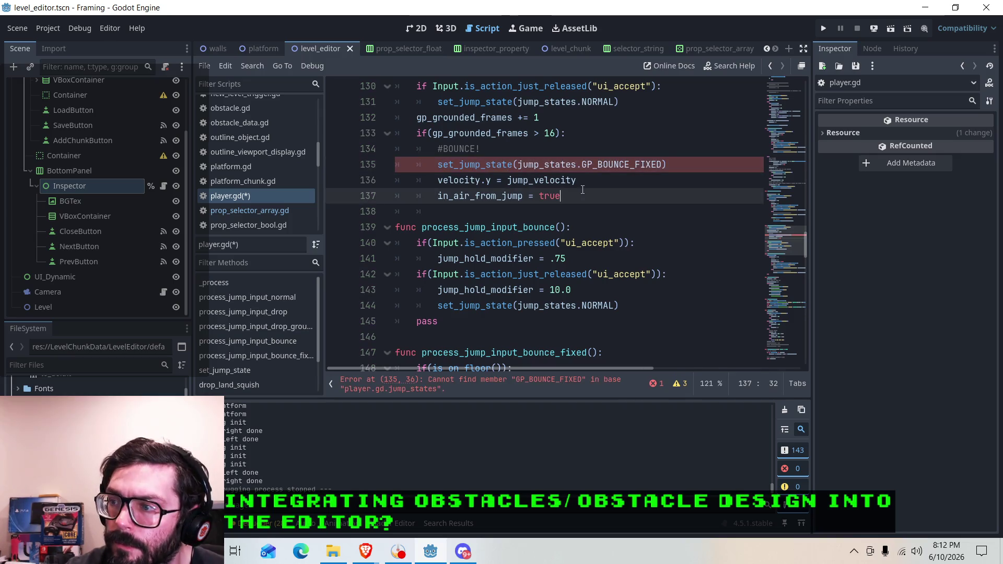
Append GP_BOUNCE_FIXED to the jump_states enum on line 3.
scroll(600, 179, "up", 20)
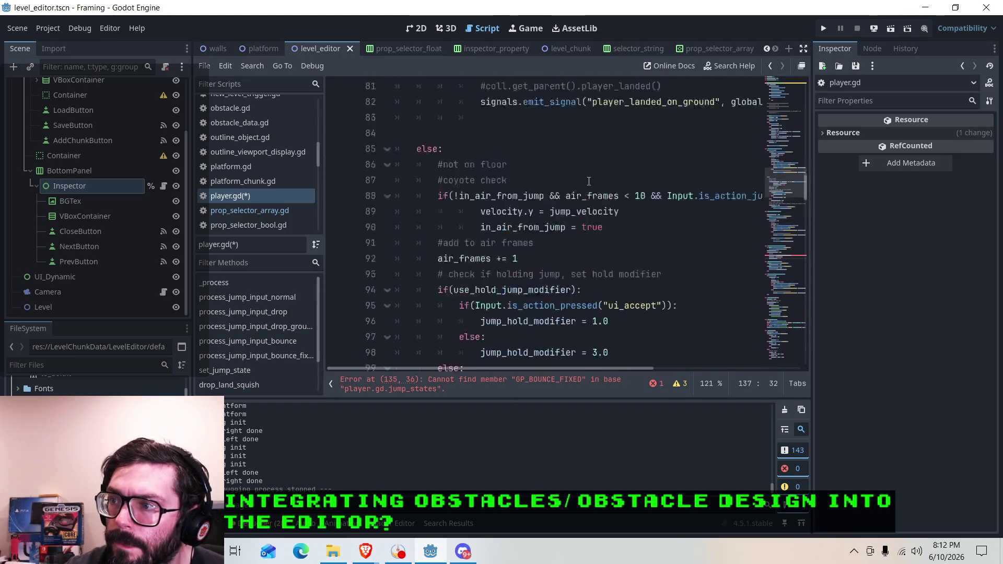
scroll(586, 183, "up", 12)
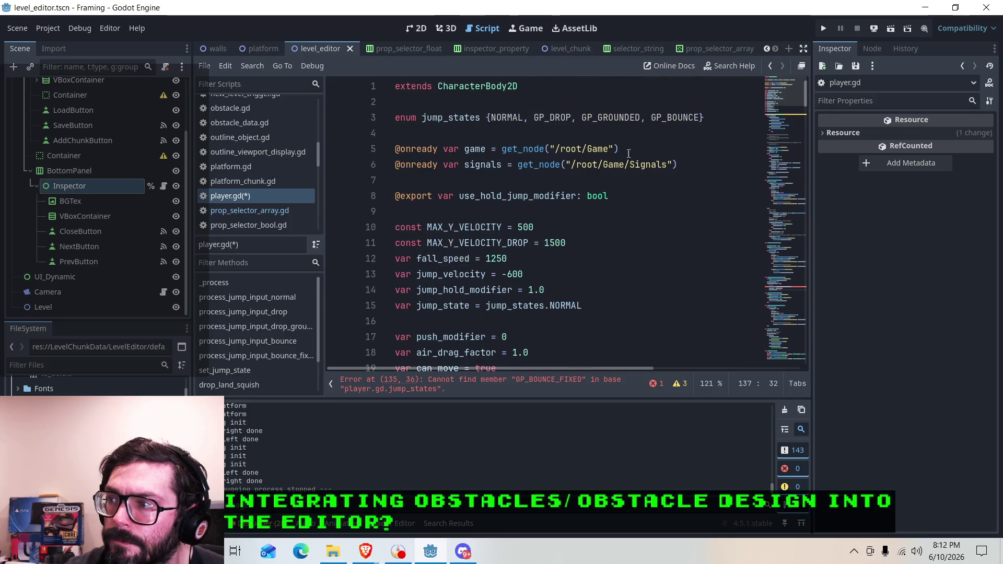
left_click(699, 117)
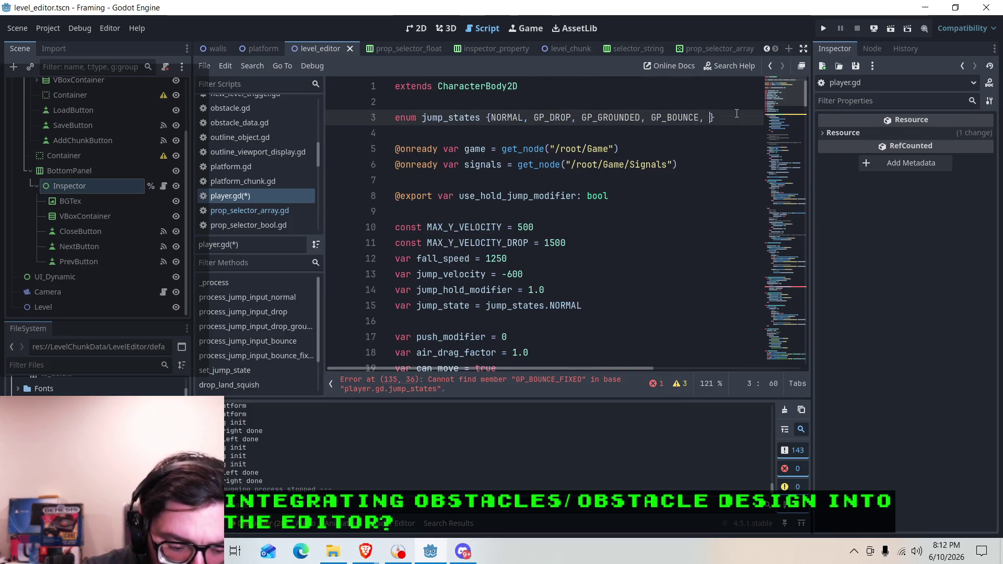
type(", GP_")
type("BOUNCE_")
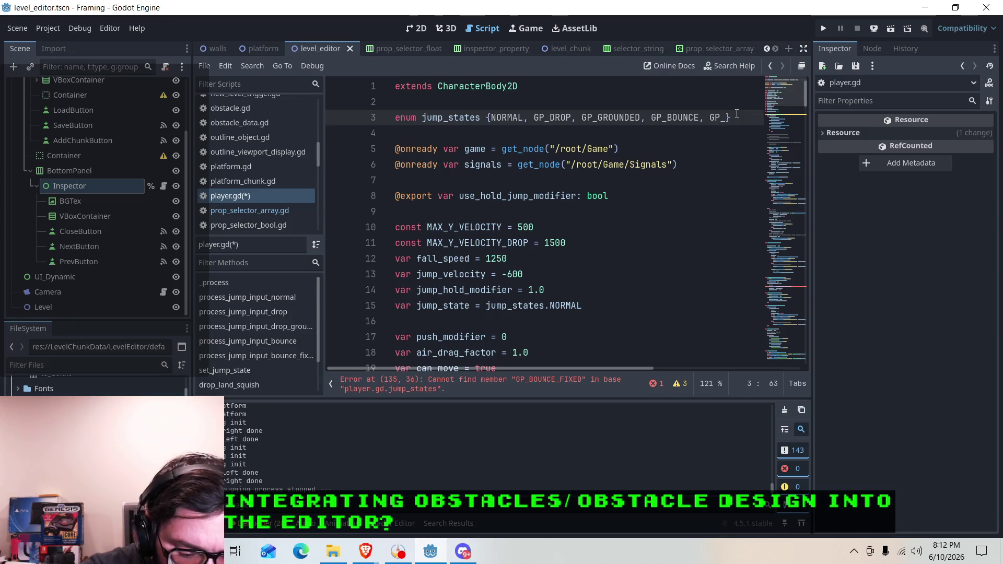
type("FIXED")
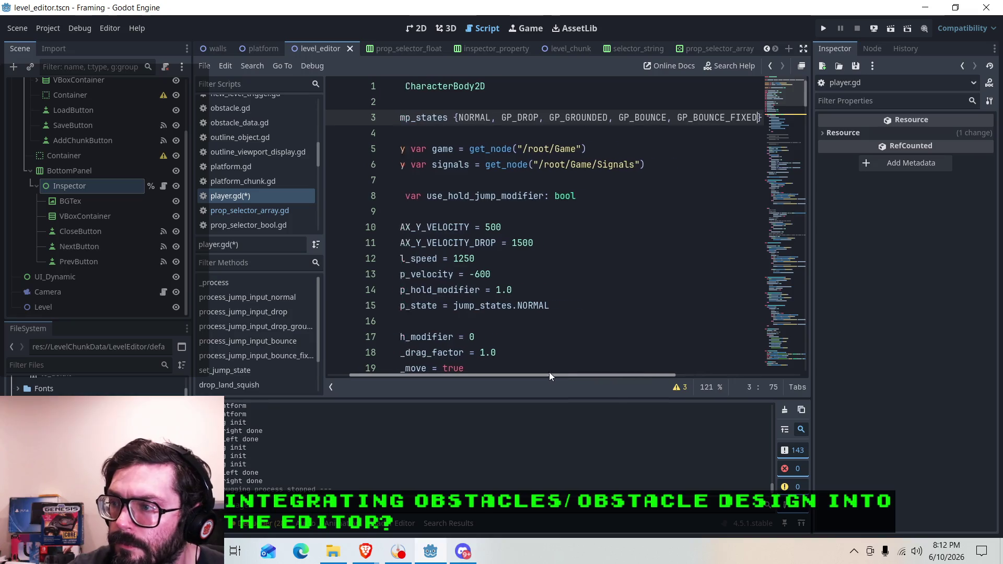
Add a jump_states.GP_BOUNCE_FIXED: case below the GP_BOUNCE case in the _process match.
scroll(557, 372, "left", 3)
scroll(505, 173, "down", 5)
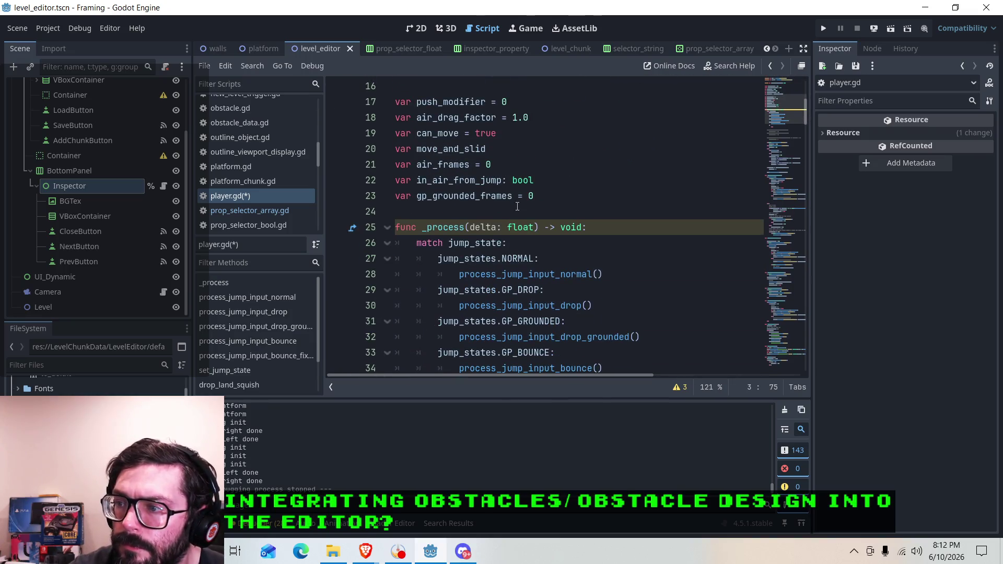
scroll(518, 206, "down", 2)
left_click(552, 259)
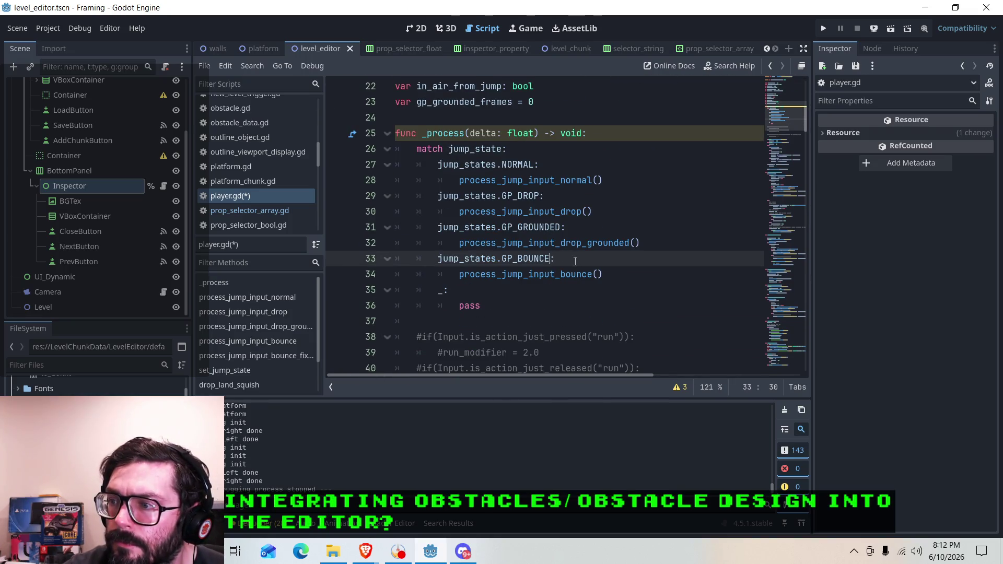
left_click(629, 268)
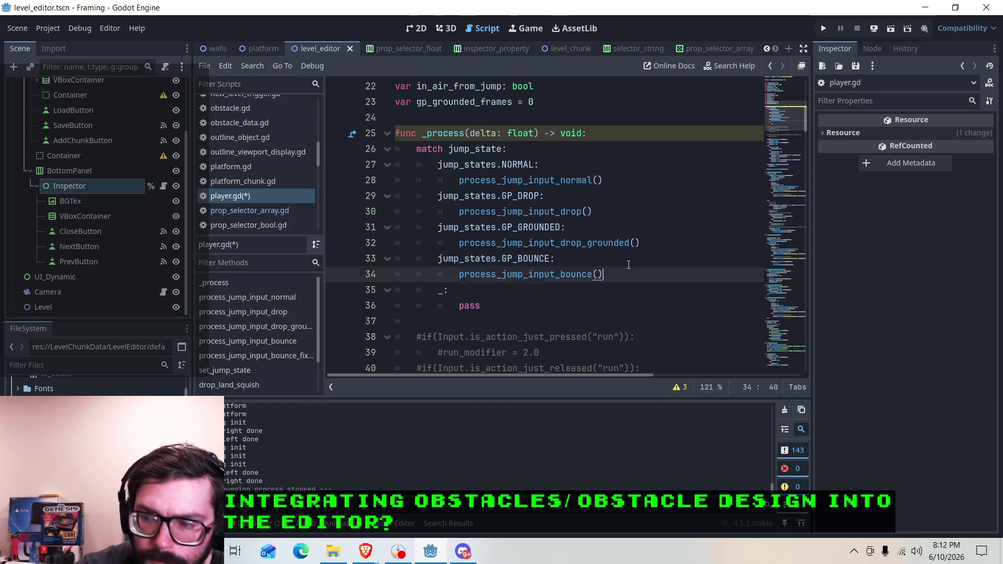
key("Return")
type("jump_state.")
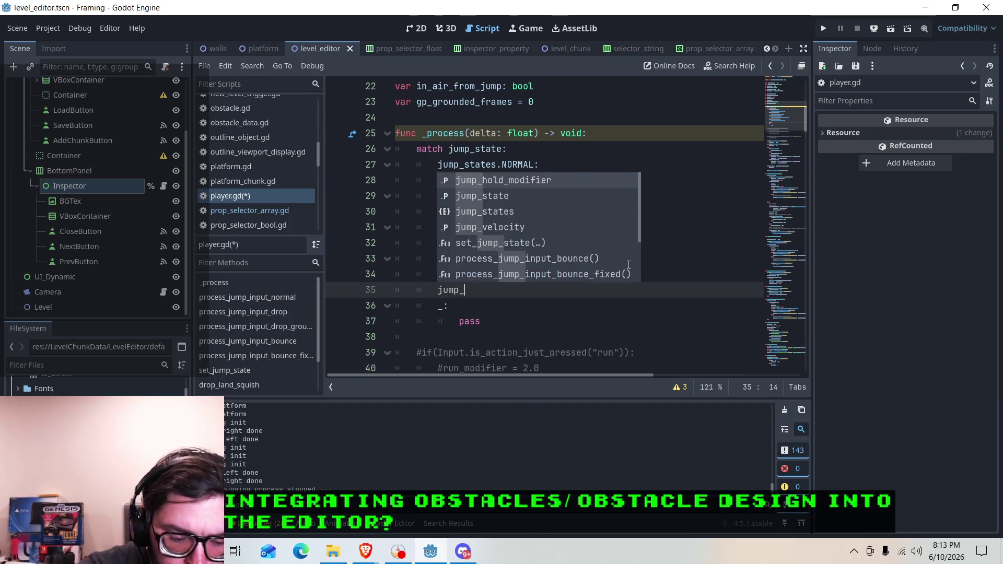
key("BackSpace")
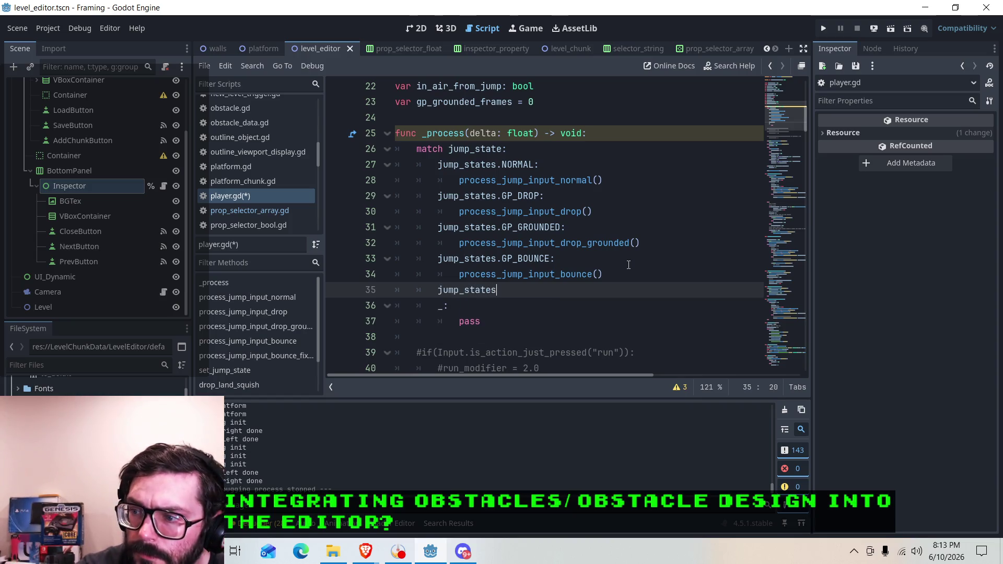
type("s.")
key("Down")
key("Down")
key("Down")
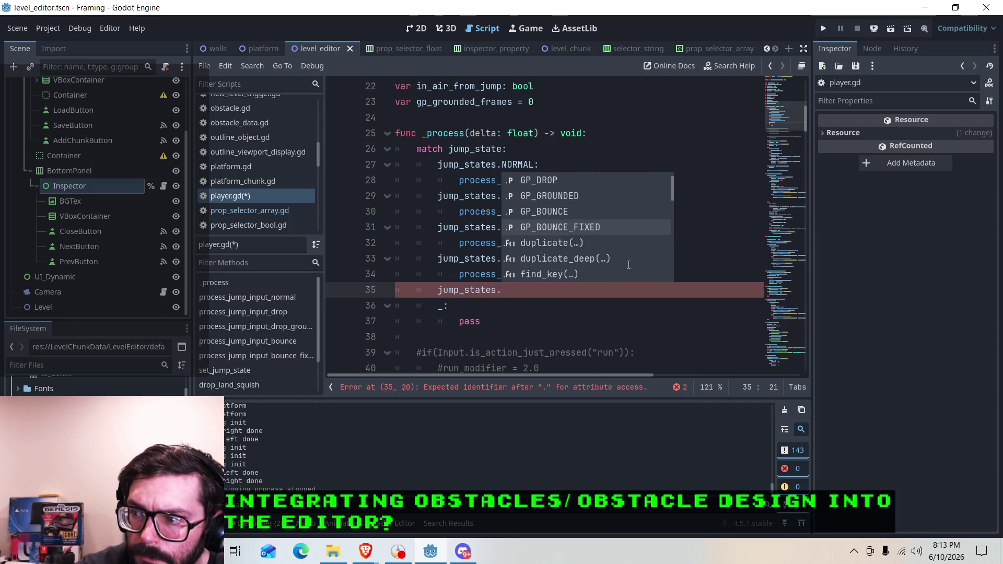
key("Return")
type(":")
key("Return")
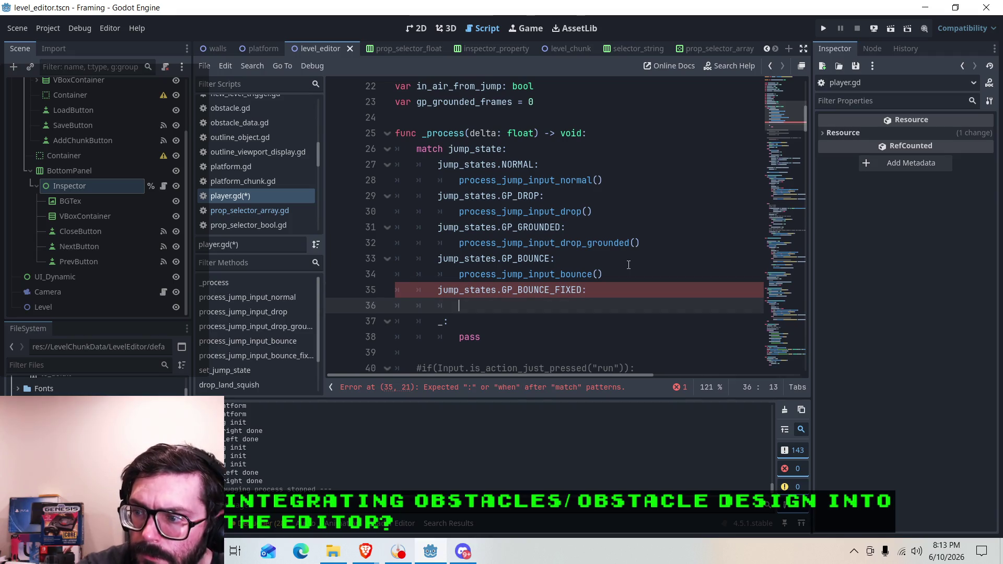
Make the new case call process_jump_input_bounce_fixed().
type("process")
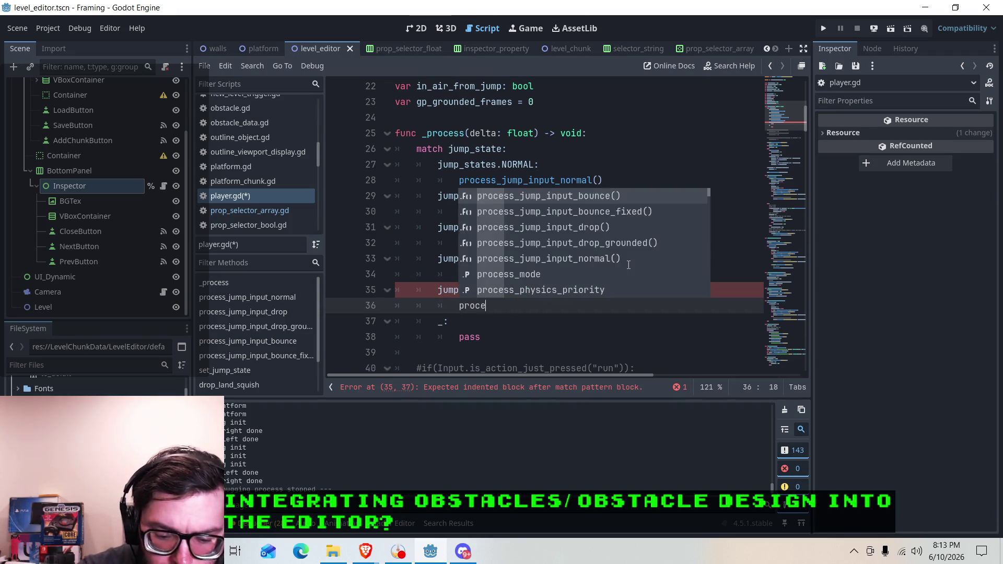
key("Down")
key("Return")
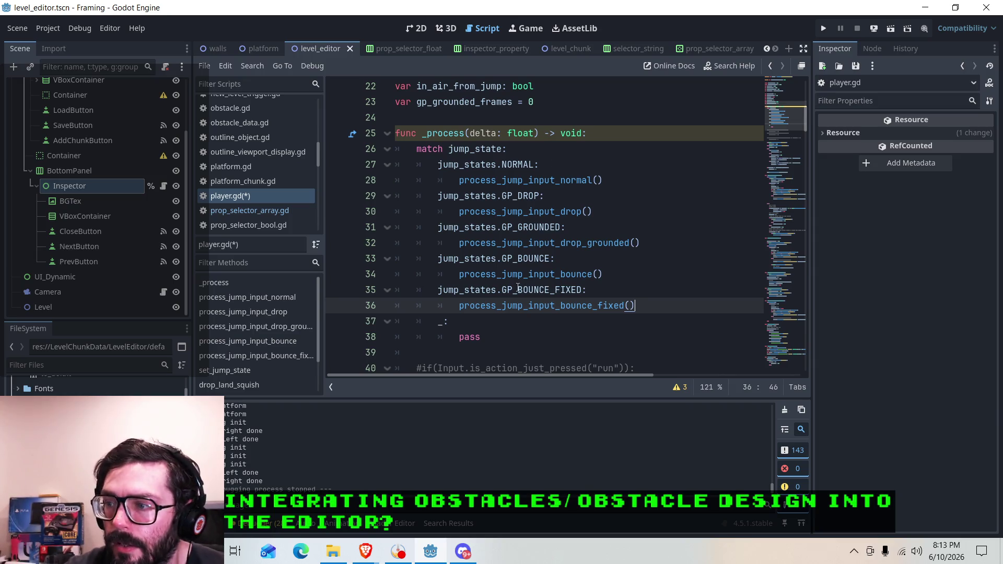
left_click(568, 306)
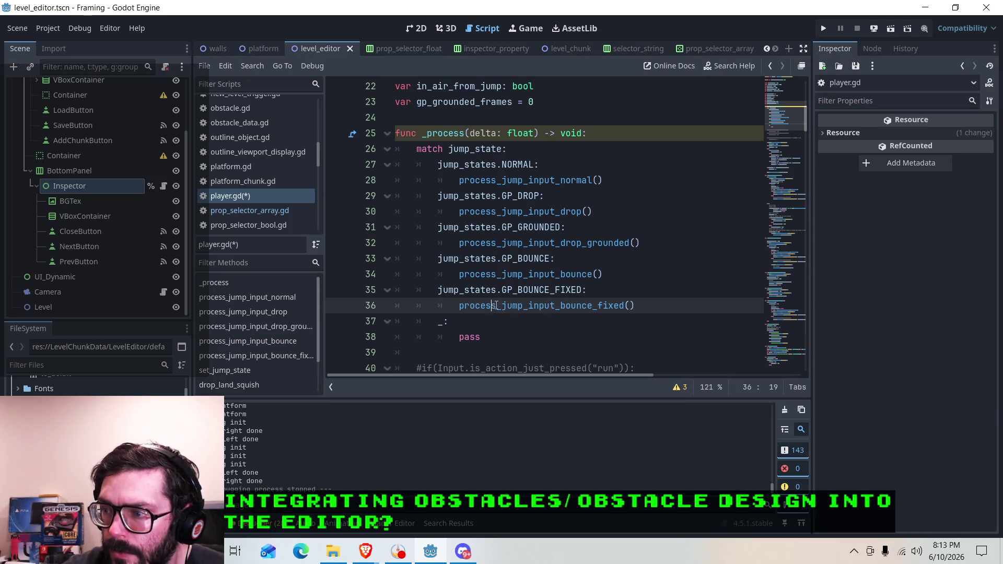
left_click(625, 306)
scroll(570, 280, "down", 3)
scroll(570, 280, "up", 2)
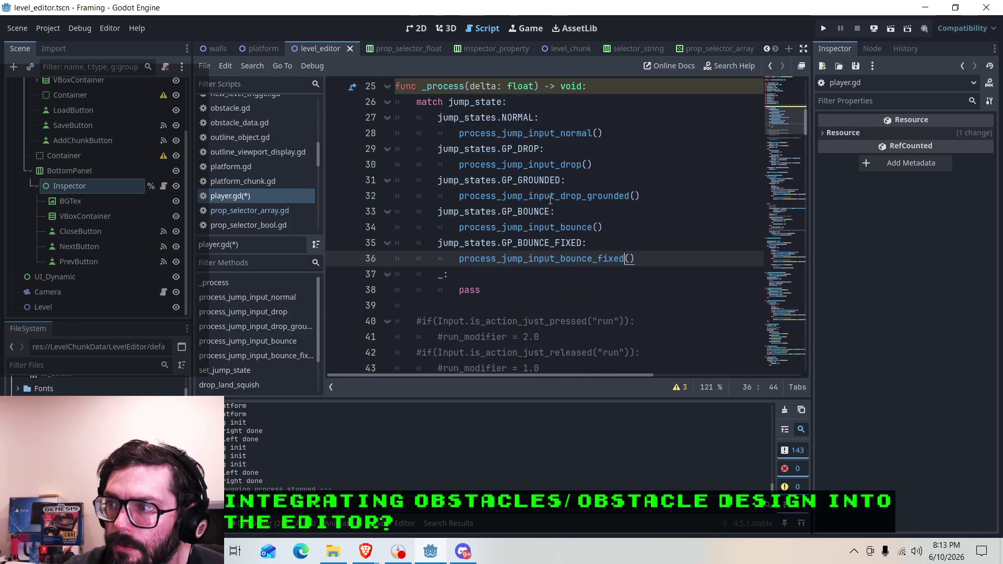
left_click(544, 263, "ctrl")
left_click(514, 243)
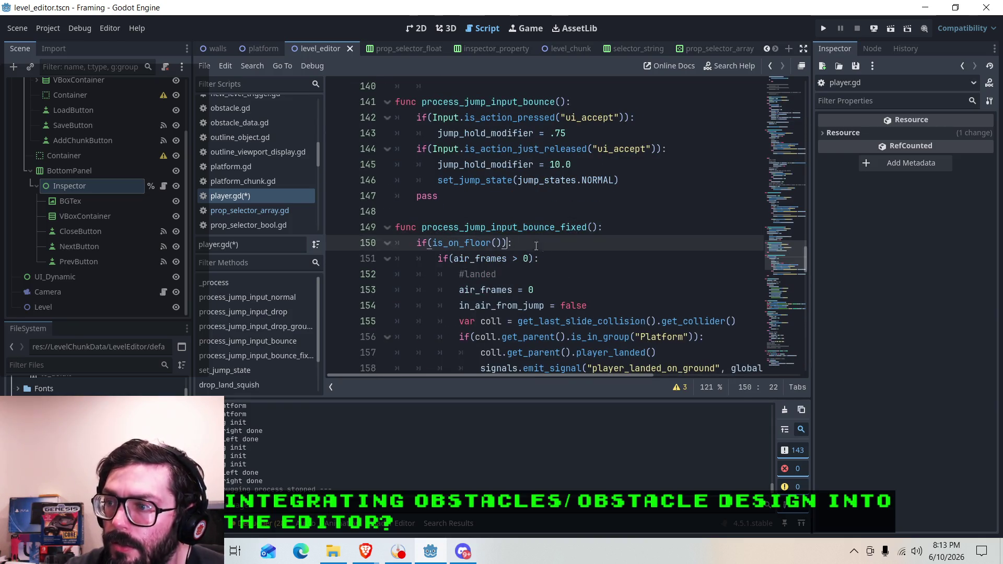
scroll(515, 253, "up", 10)
left_click(530, 196)
scroll(530, 196, "up", 1)
left_click(530, 196)
left_click(566, 197)
scroll(487, 204, "up", 6)
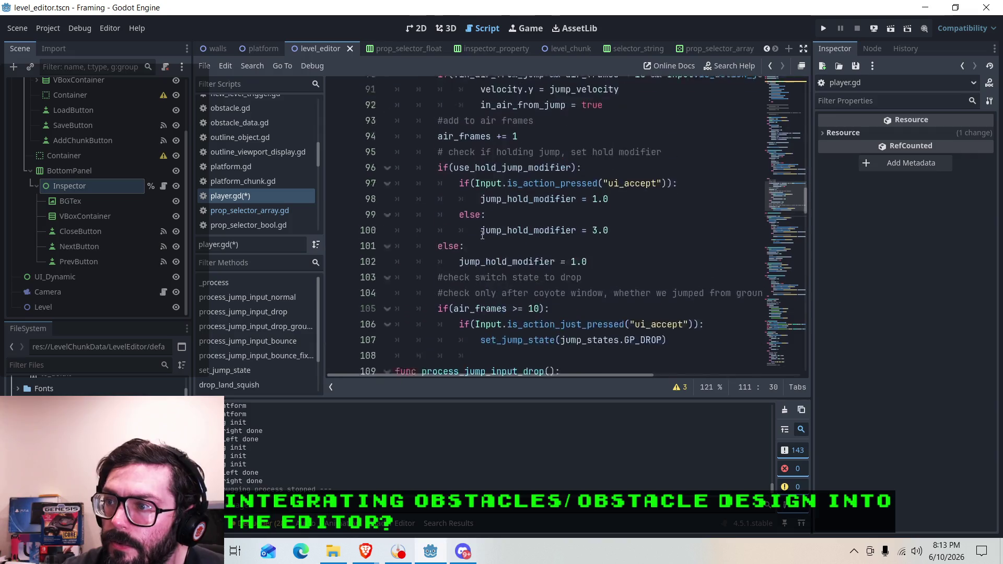
scroll(549, 243, "down", 1)
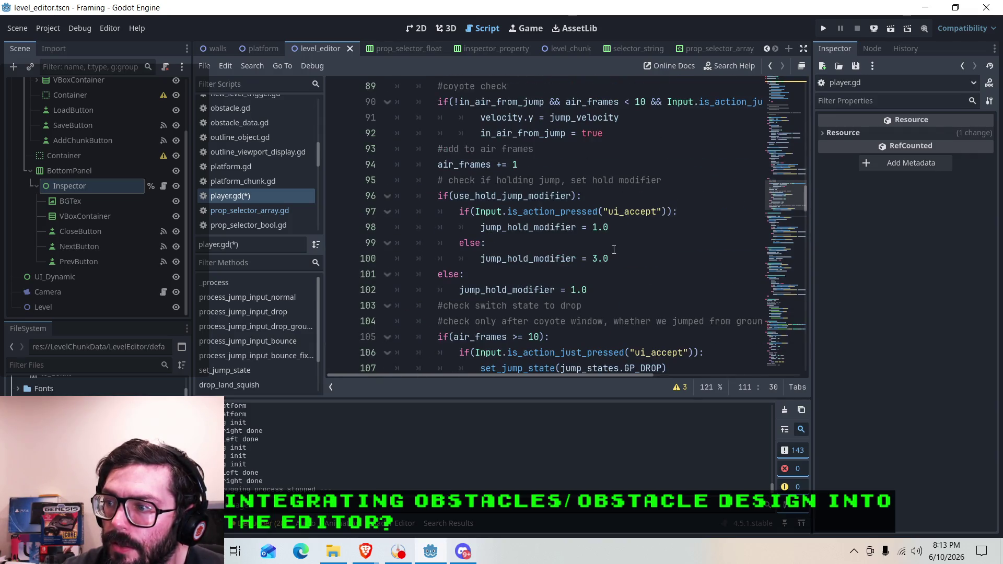
scroll(555, 247, "up", 2)
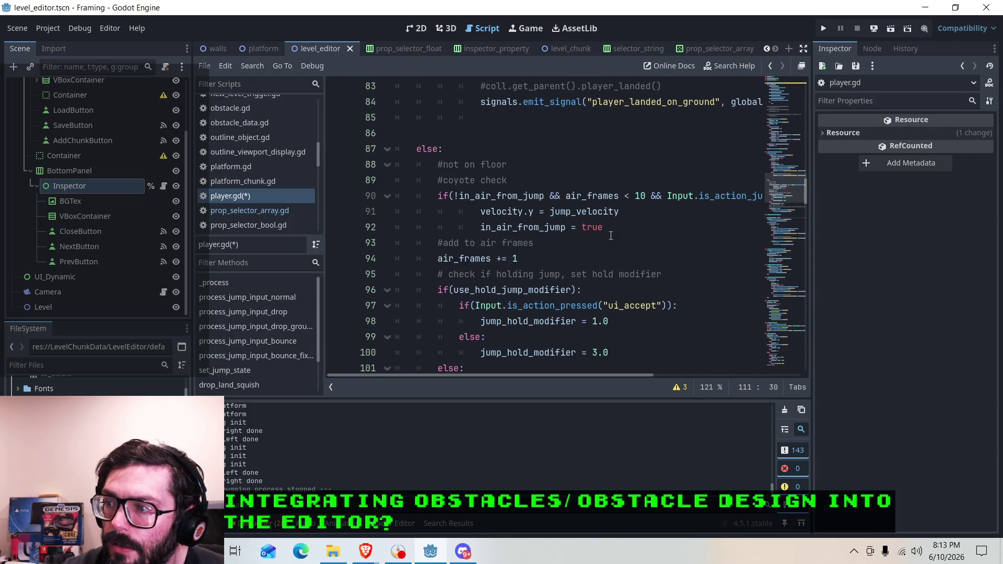
scroll(611, 235, "up", 5)
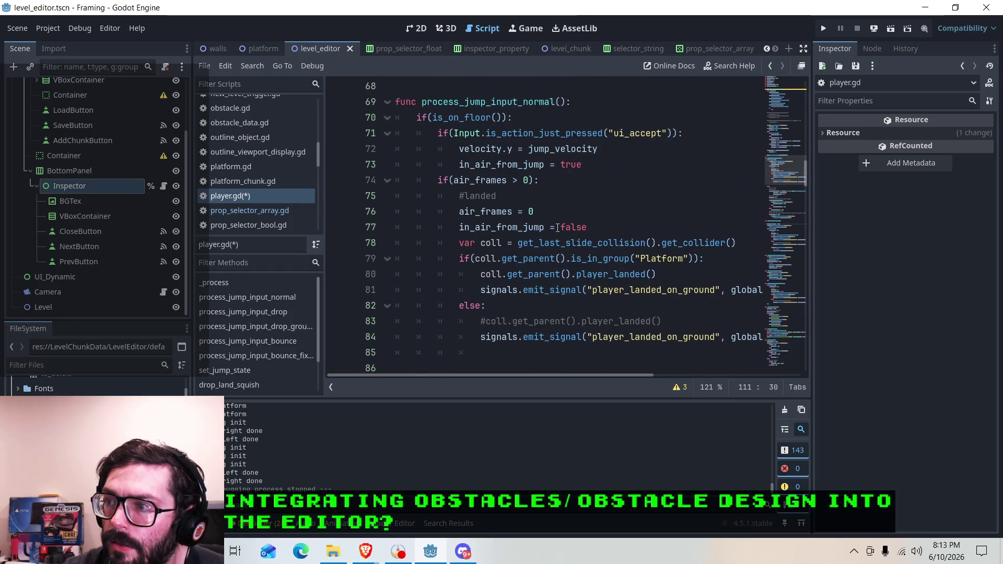
left_click(552, 151)
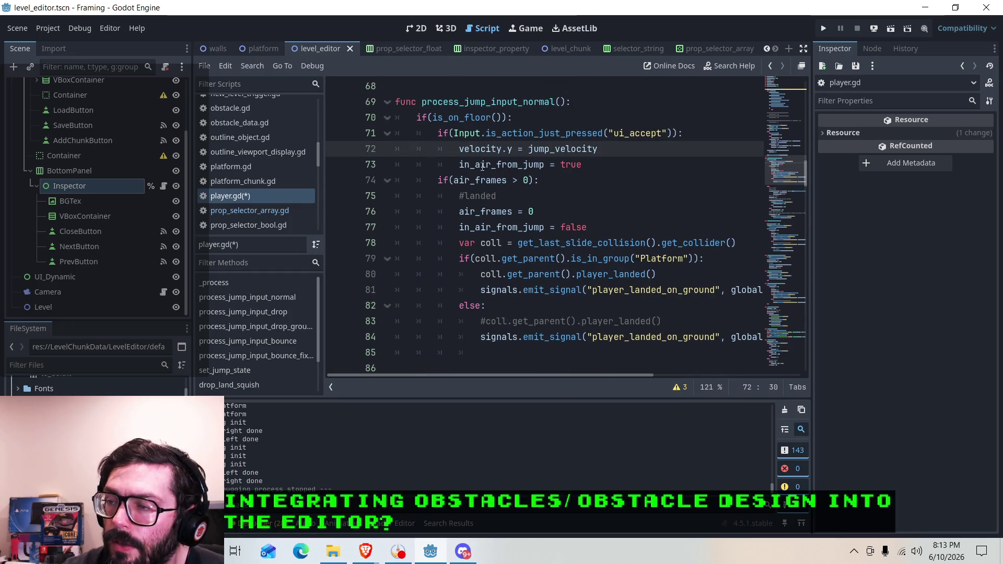
left_click(556, 150)
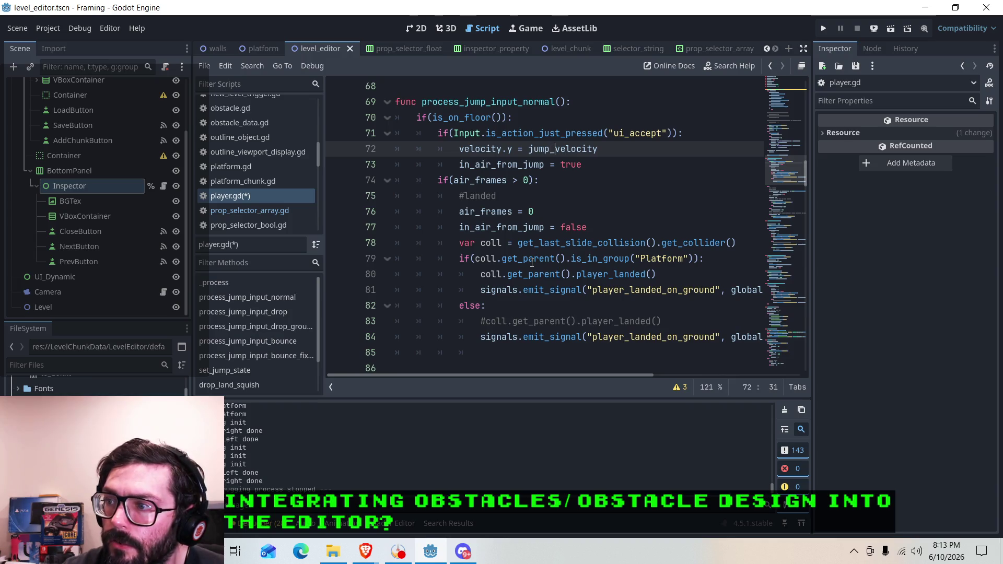
left_click(512, 161)
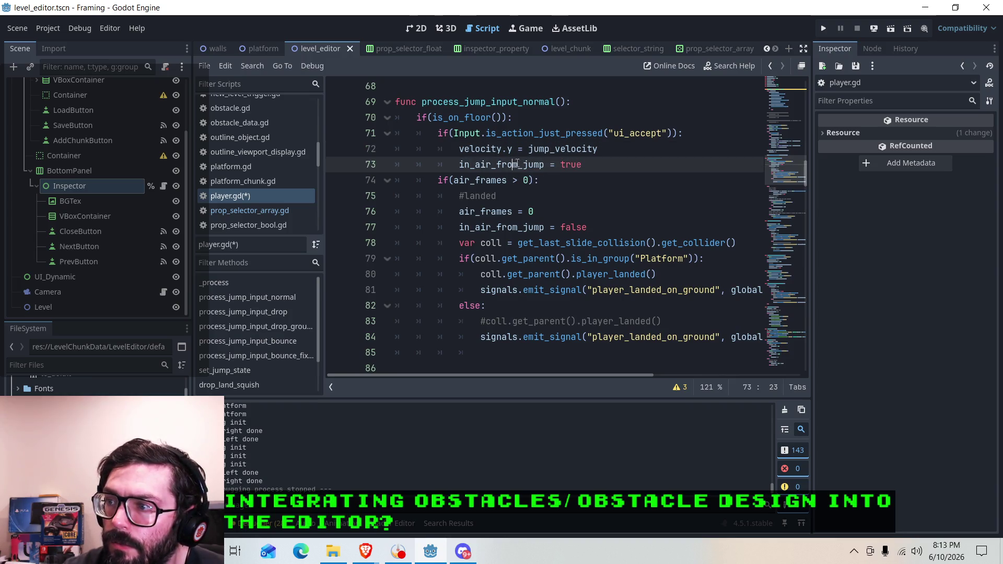
scroll(506, 232, "down", 4)
scroll(499, 234, "down", 4)
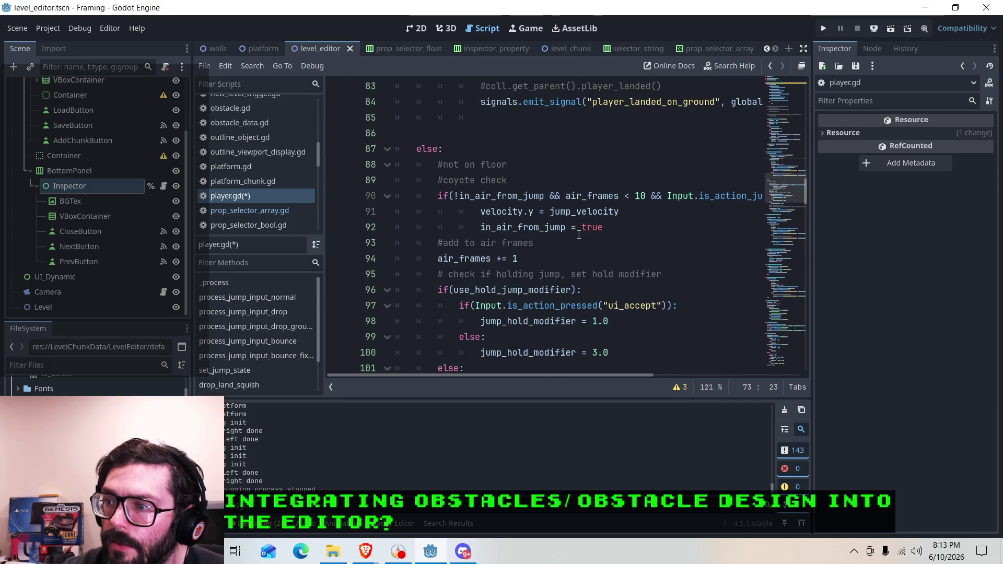
scroll(470, 225, "up", 7)
scroll(460, 219, "up", 2)
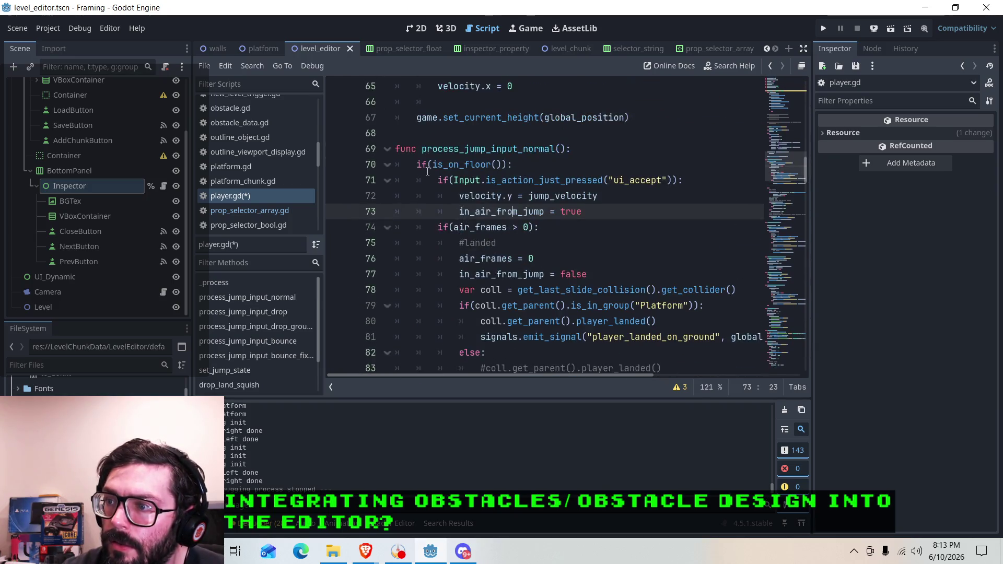
scroll(459, 225, "down", 4)
left_click(427, 241)
scroll(459, 246, "down", 2)
left_click(523, 196)
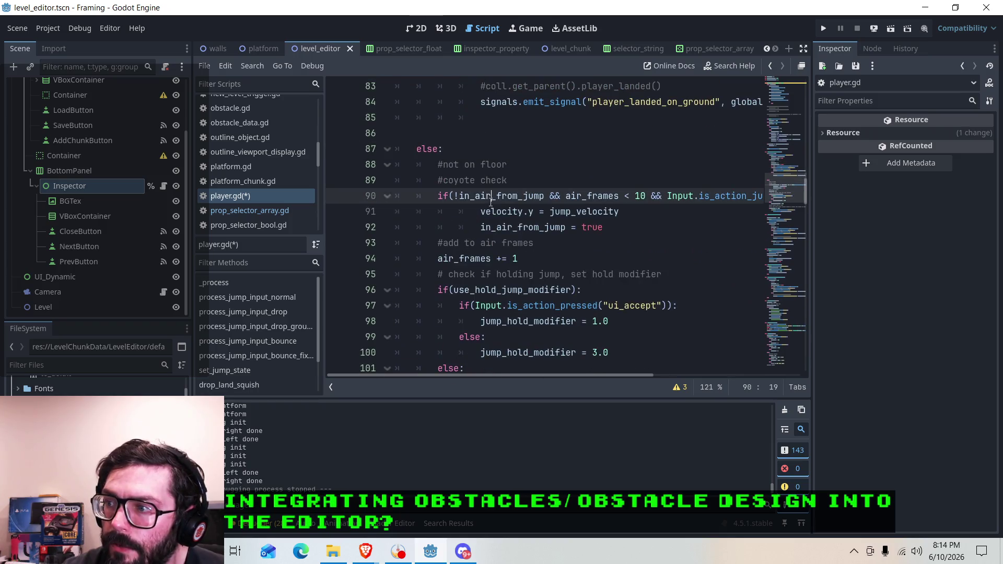
scroll(519, 342, "down", 1)
mouse_move(516, 375)
left_mouse_down()
mouse_move(639, 380)
mouse_move(511, 375)
left_mouse_up()
scroll(460, 218, "down", 1)
scroll(538, 267, "up", 1)
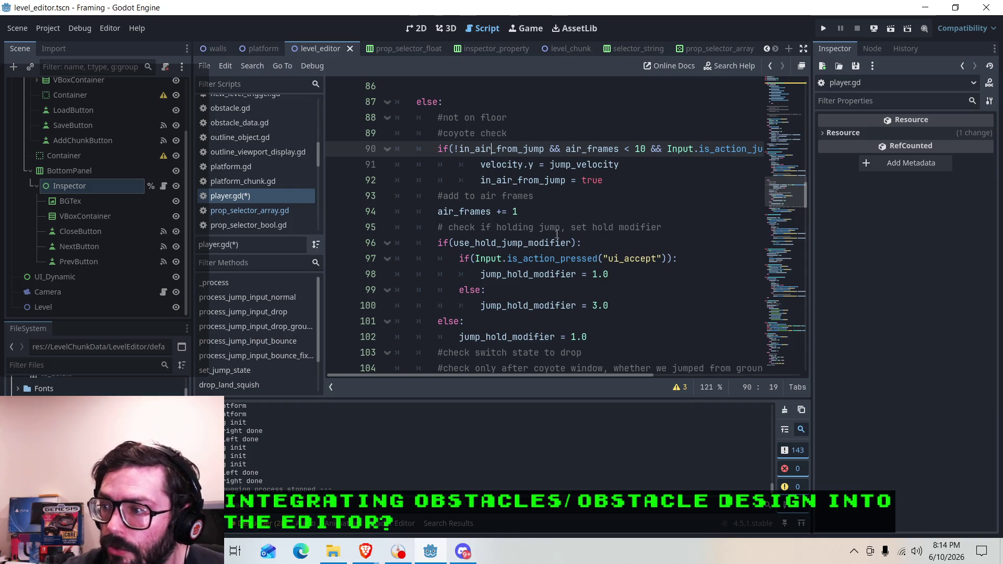
left_click(610, 228)
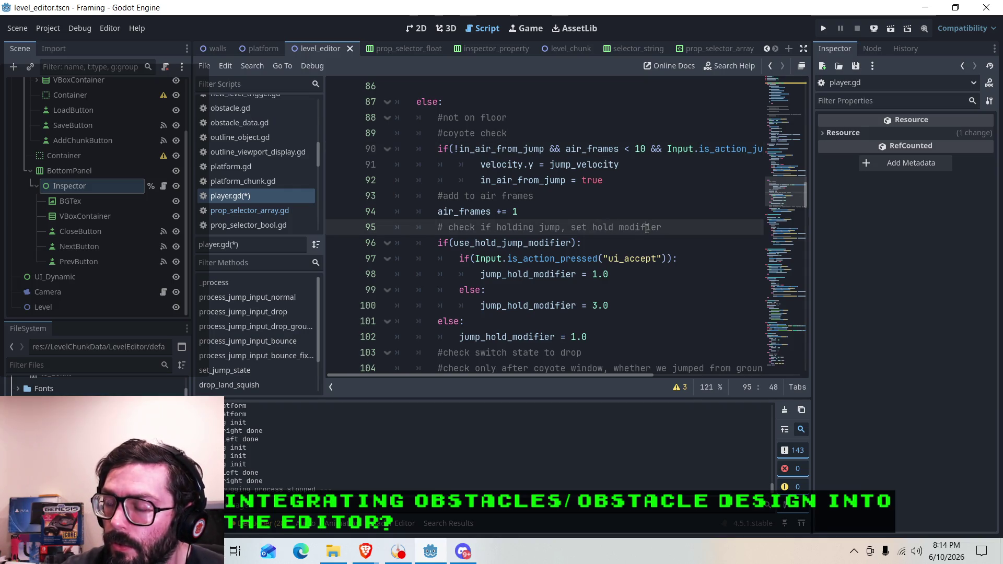
left_click(547, 311)
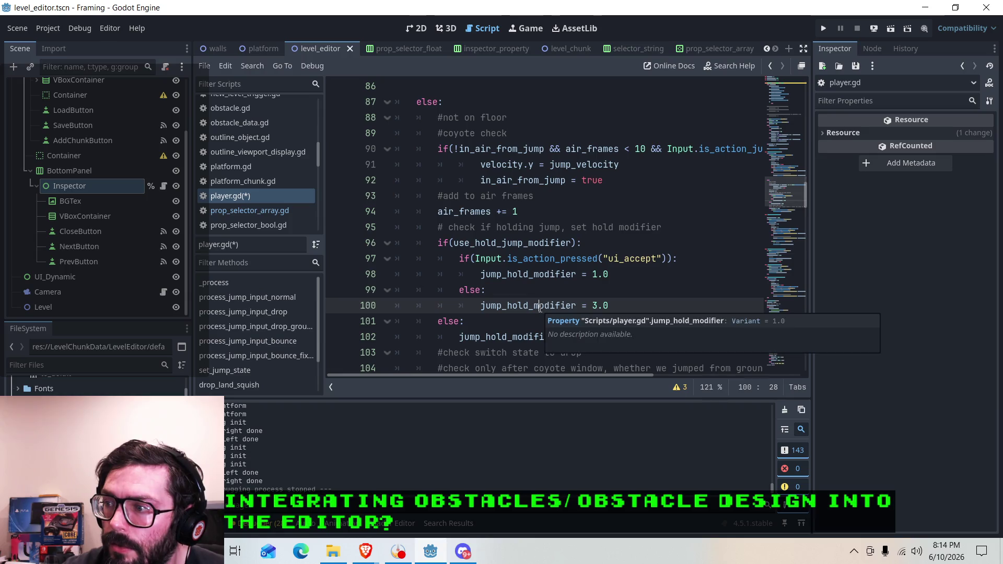
scroll(657, 281, "down", 1)
left_click(598, 291)
scroll(553, 275, "down", 2)
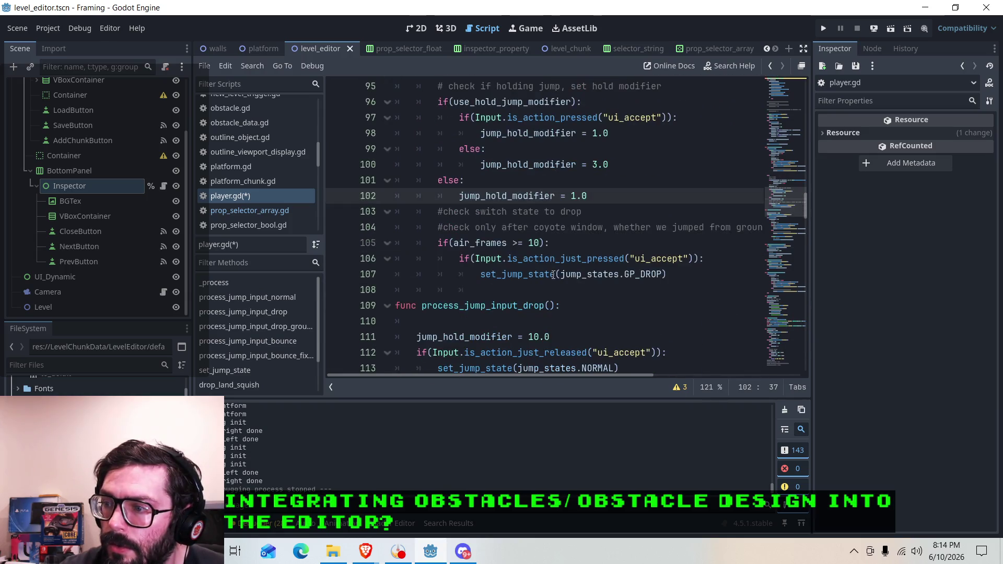
scroll(605, 268, "down", 12)
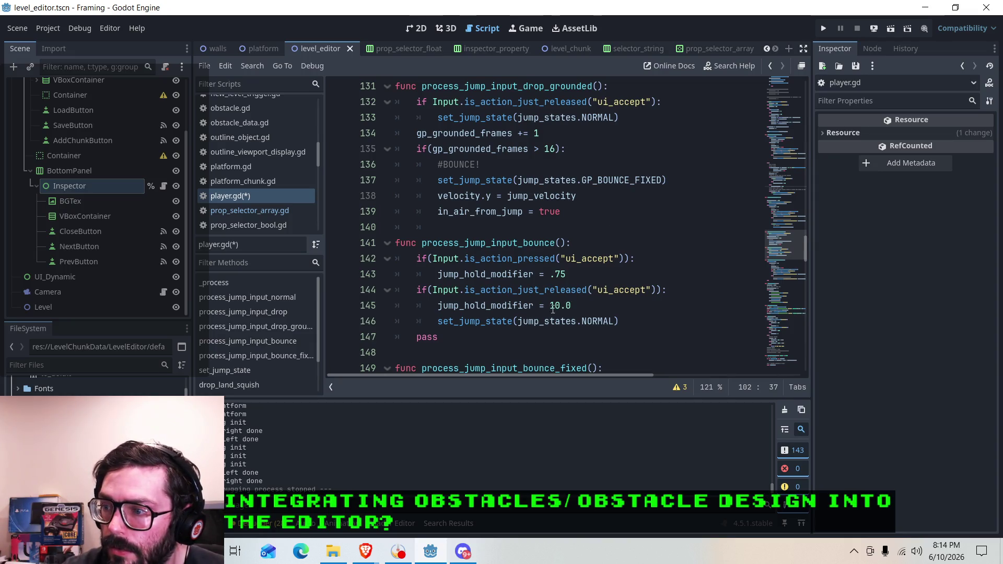
Review the bounce functions' values, including the .75, 10.0 and 1.0 hold modifier lines.
left_click(580, 306)
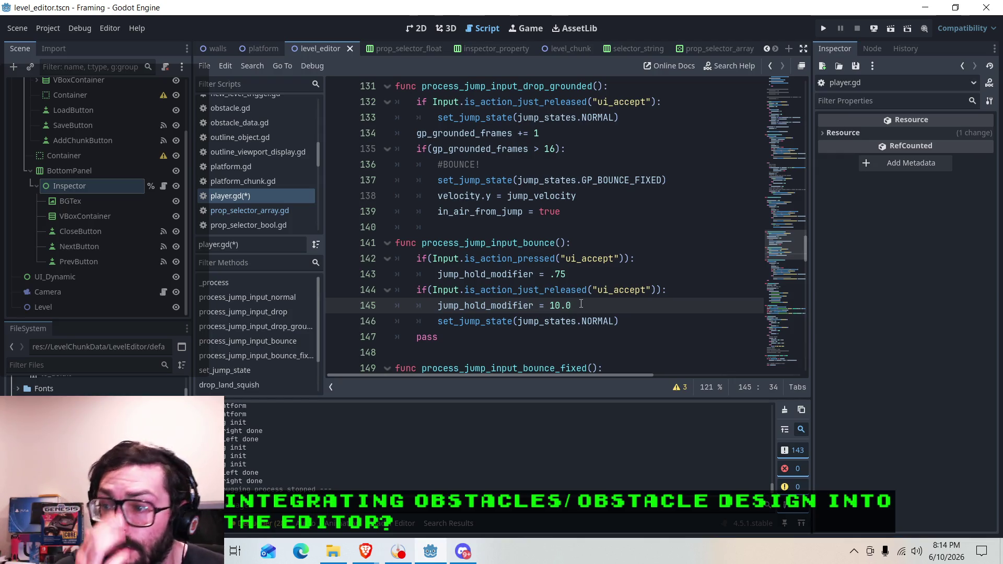
left_click(581, 274)
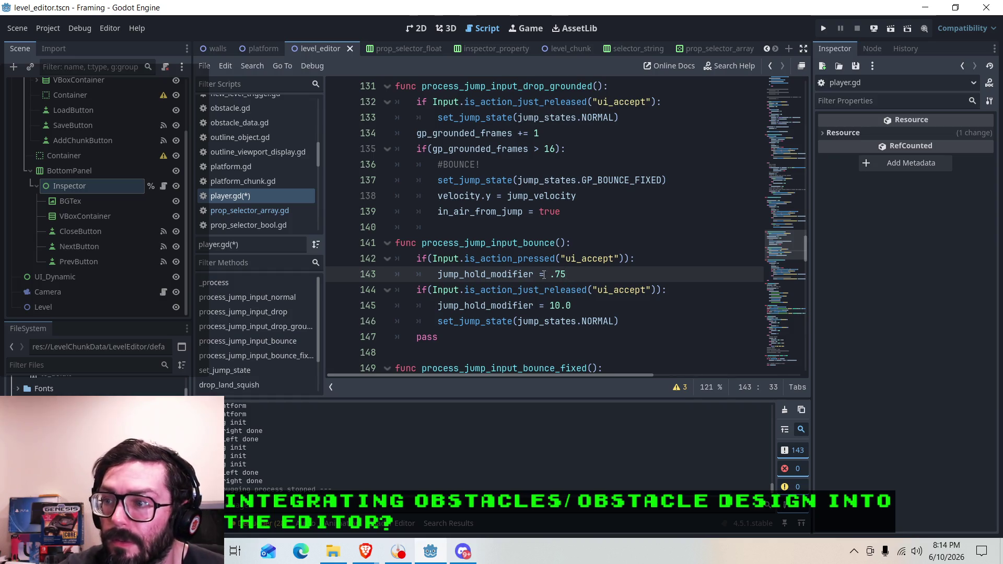
scroll(544, 274, "up", 10)
scroll(546, 282, "up", 3)
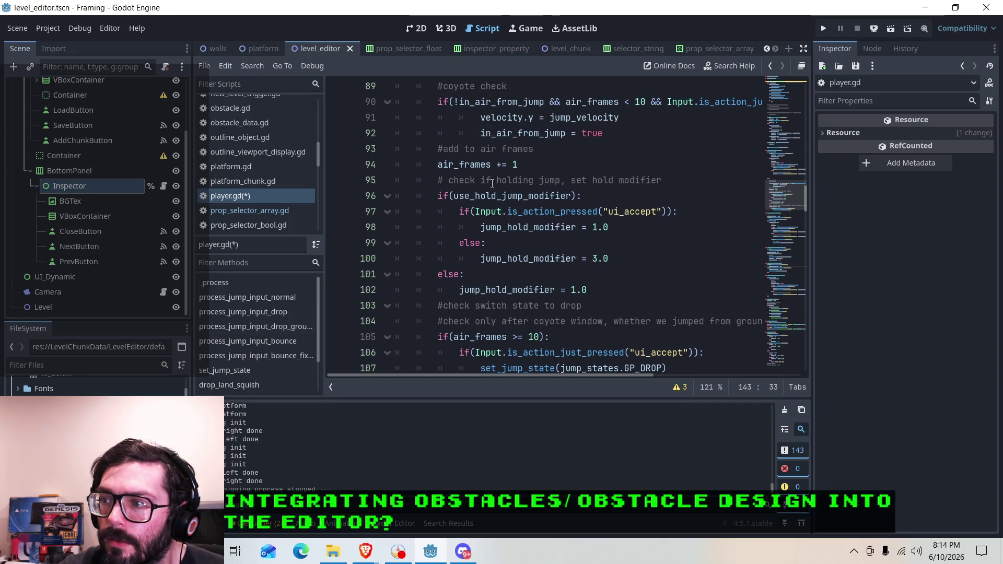
left_click(501, 290)
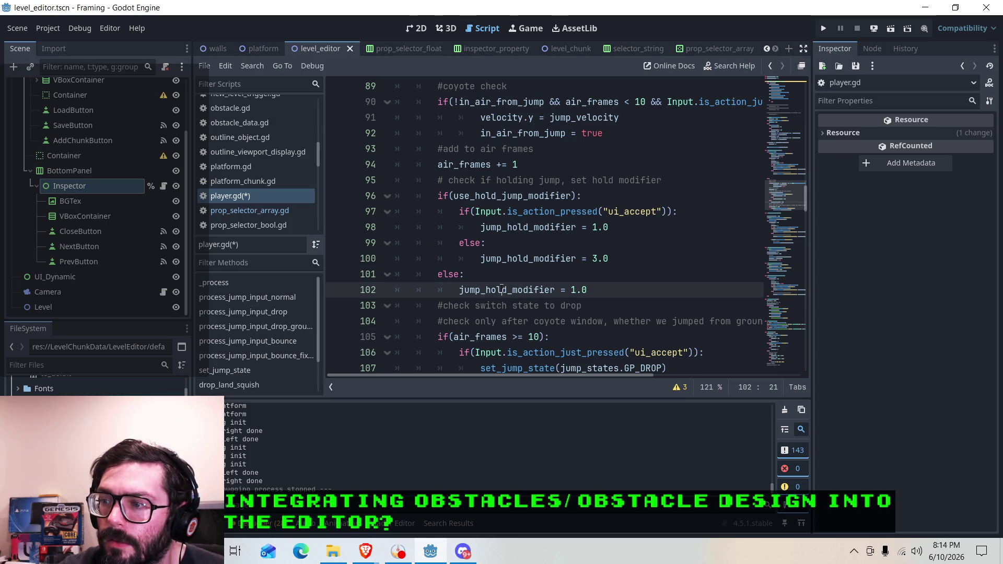
scroll(412, 278, "up", 3)
scroll(418, 279, "down", 5)
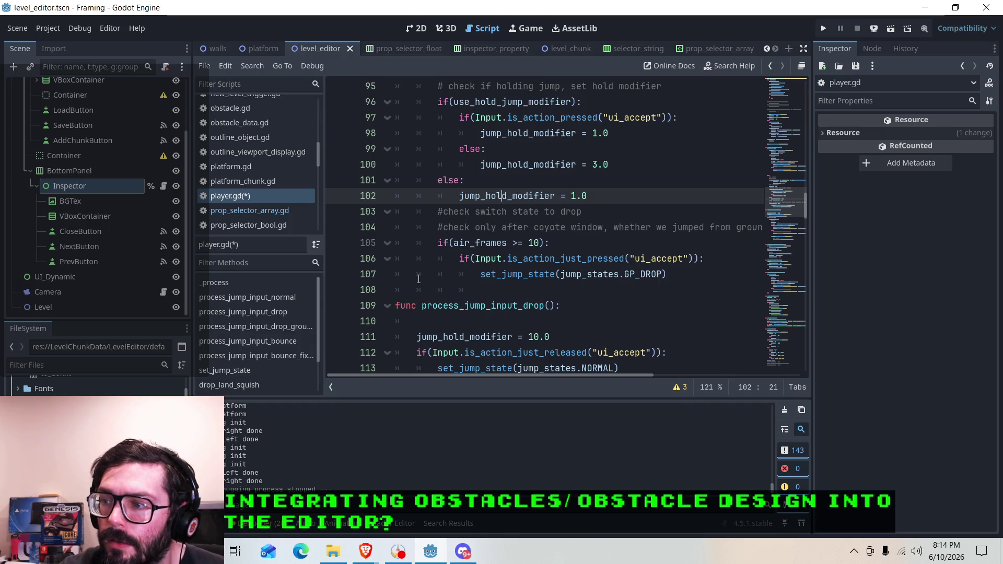
scroll(420, 279, "down", 10)
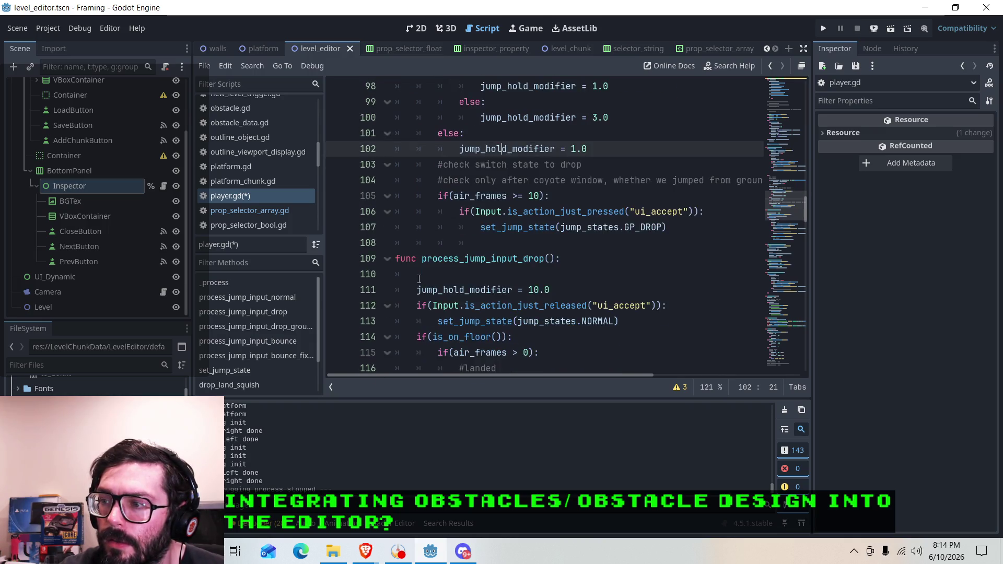
scroll(421, 280, "down", 2)
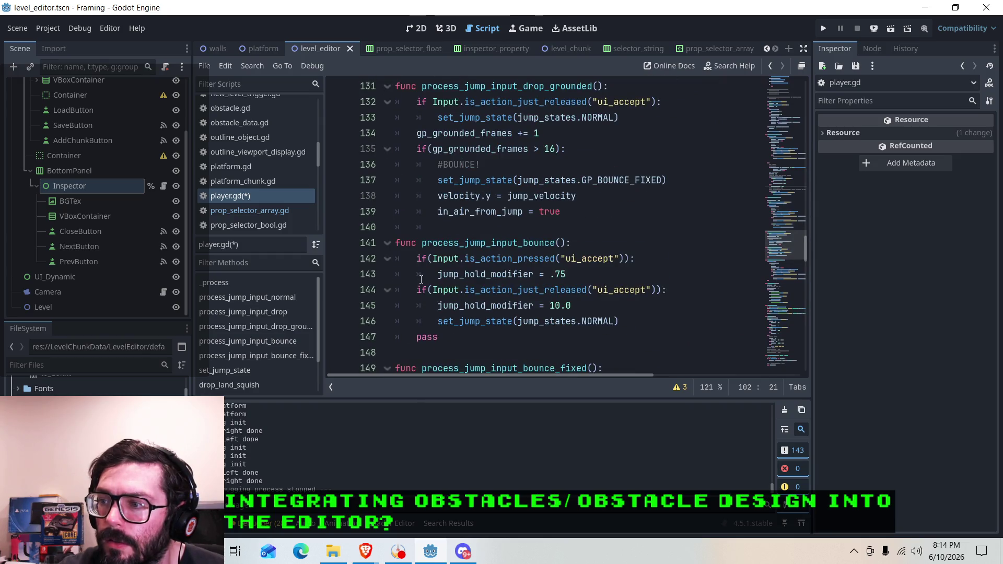
scroll(422, 279, "down", 4)
Select the pass line 162 at the end of process_jump_input_bounce_fixed.
left_click(593, 220)
scroll(590, 225, "down", 4)
scroll(521, 307, "up", 2)
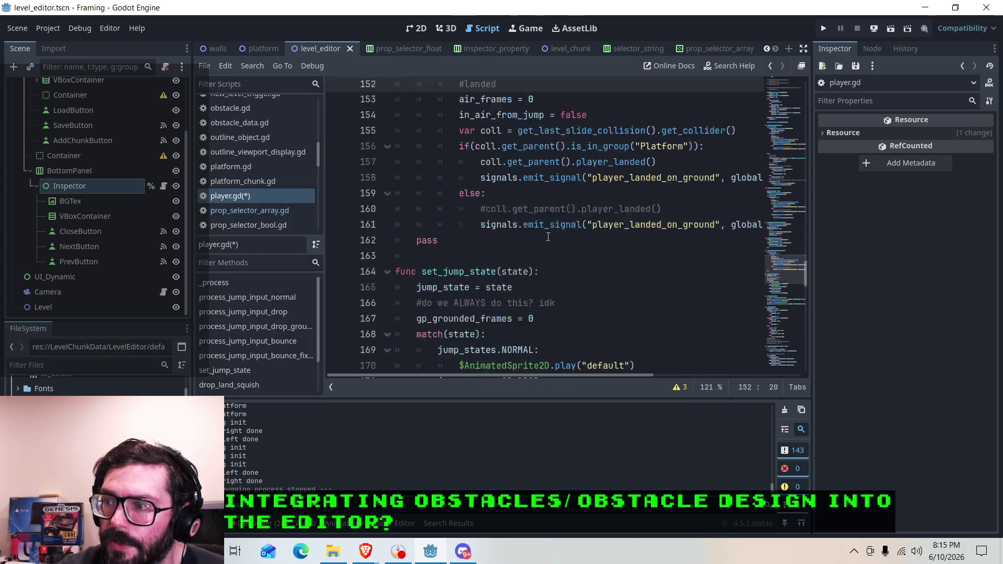
triple_click(473, 291)
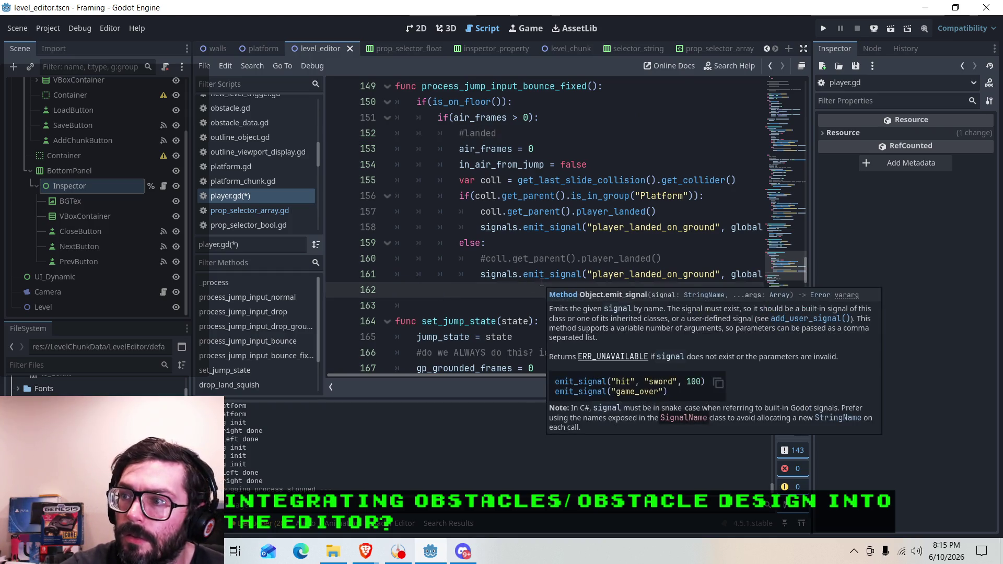
Delete the pass line and indent the empty line 162 under the emit_signal call.
key("BackSpace")
key("BackSpace")
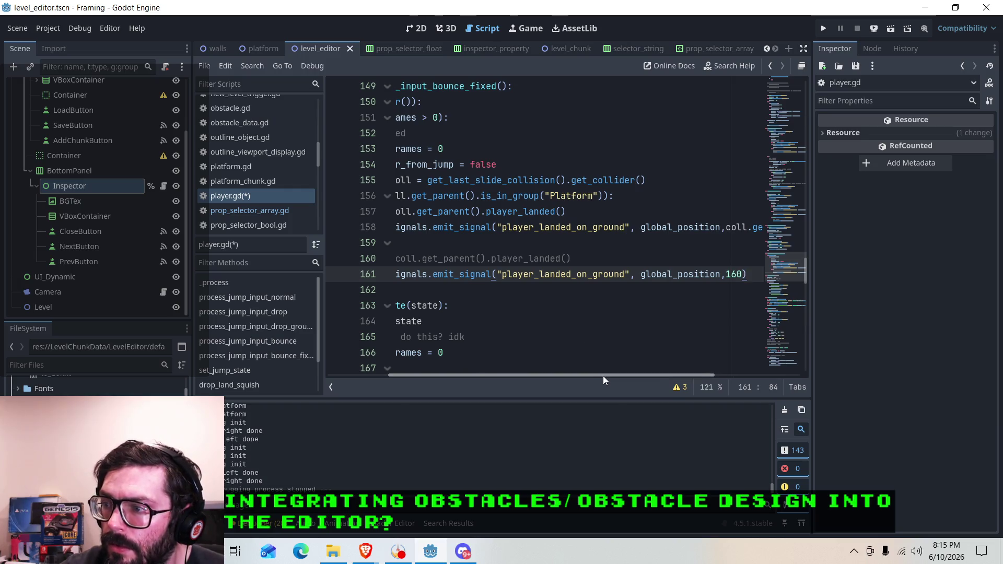
left_click_drag(603, 375, 542, 375)
left_click(541, 274)
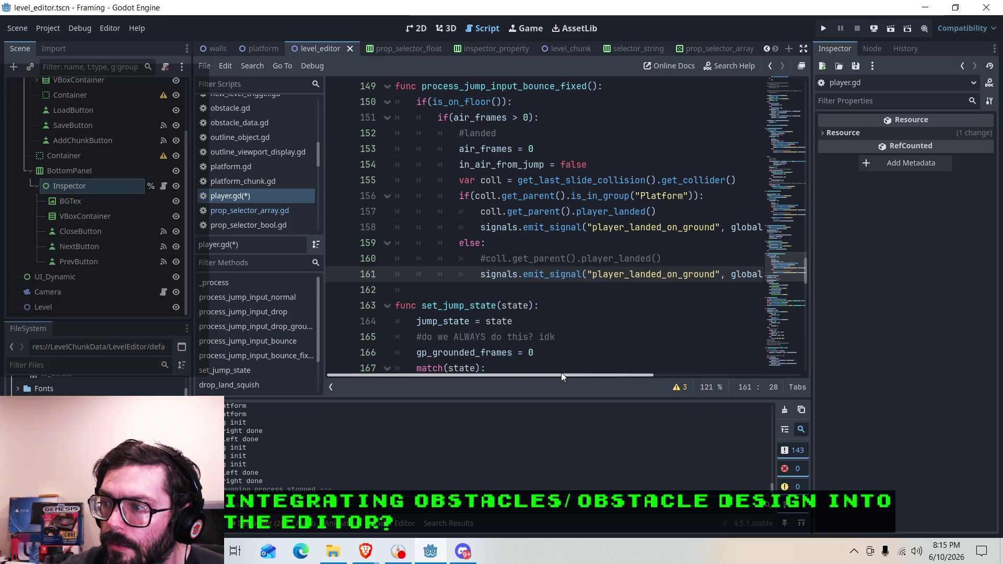
mouse_move(562, 372)
left_mouse_down()
mouse_move(590, 373)
mouse_move(551, 368)
left_mouse_up()
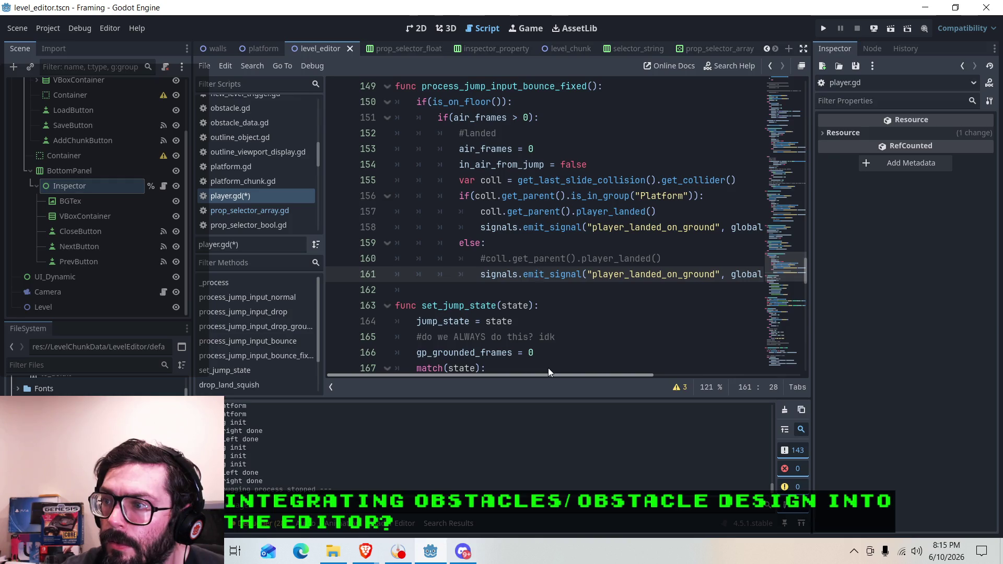
left_click(477, 285)
key("Tab")
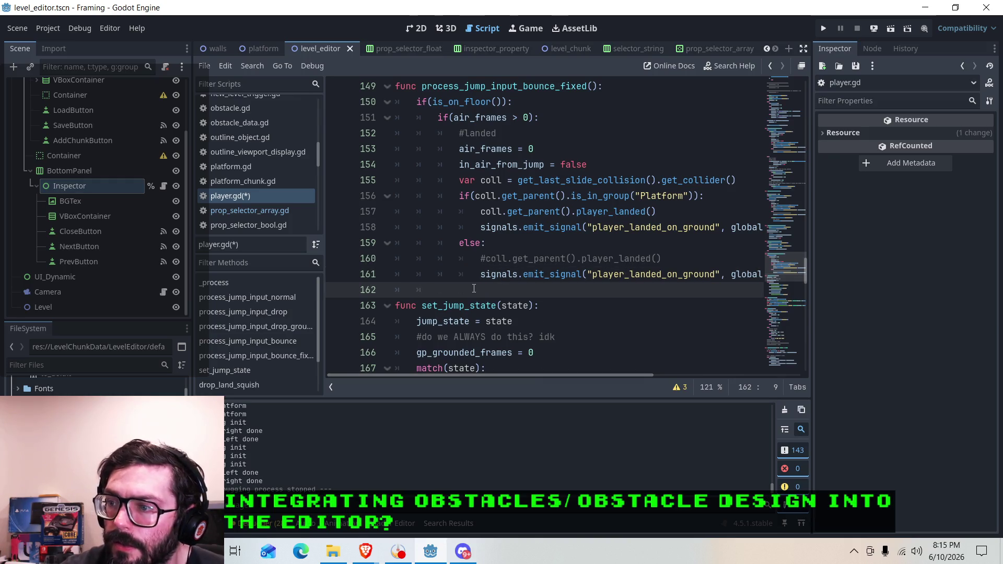
Copy set_jump_state(jump_states.NORMAL) from line 146 onto line 162, indent it, and save.
scroll(488, 286, "up", 3)
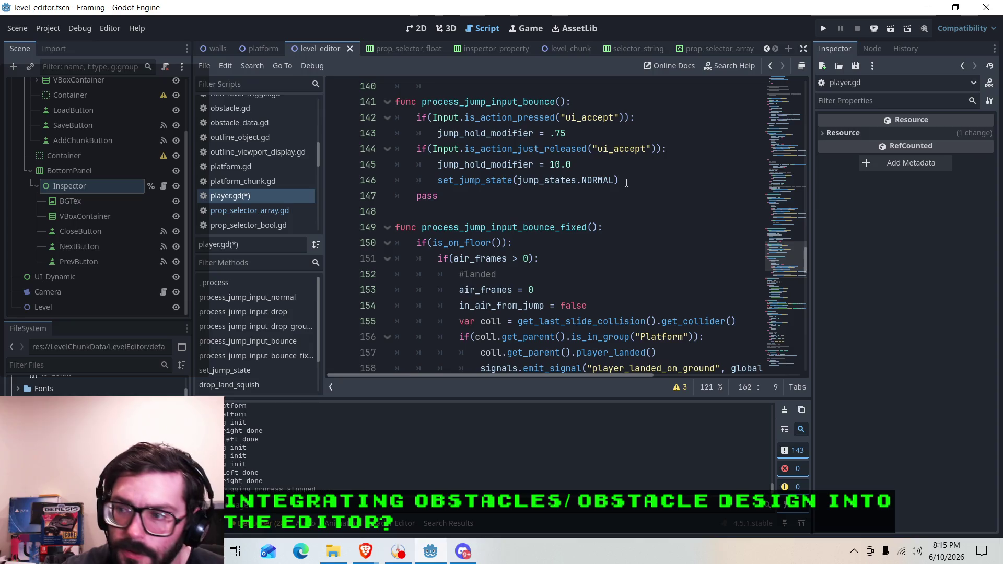
scroll(627, 183, "up", 2)
left_click_drag(624, 277, 431, 277)
right_click(457, 276)
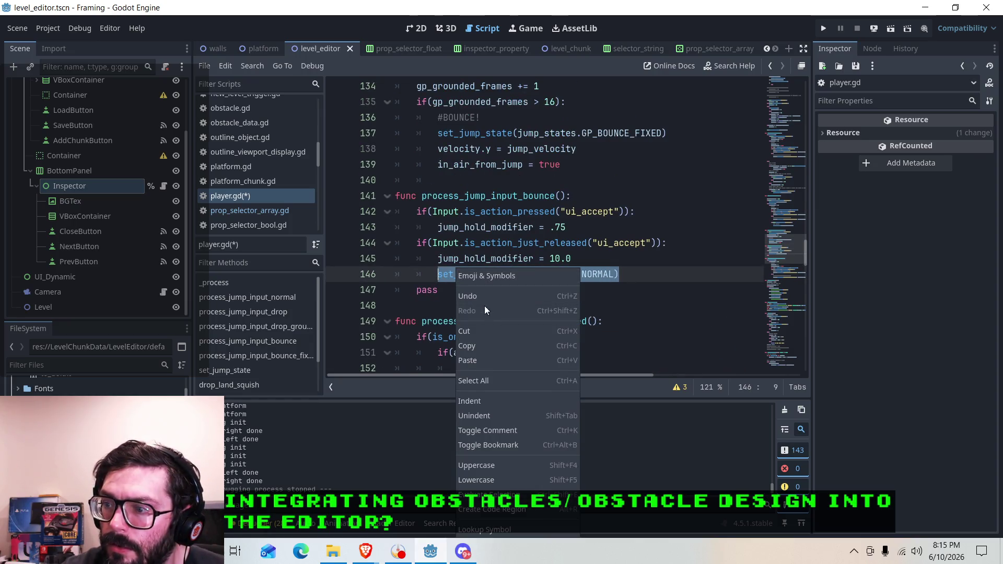
left_click(474, 346)
scroll(510, 285, "down", 5)
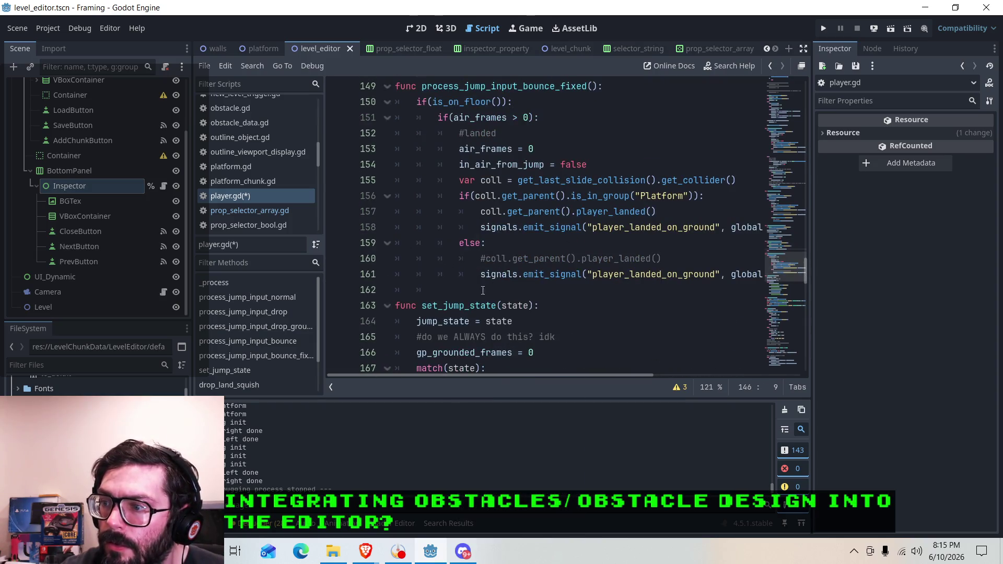
left_click(484, 289)
key("ctrl+v")
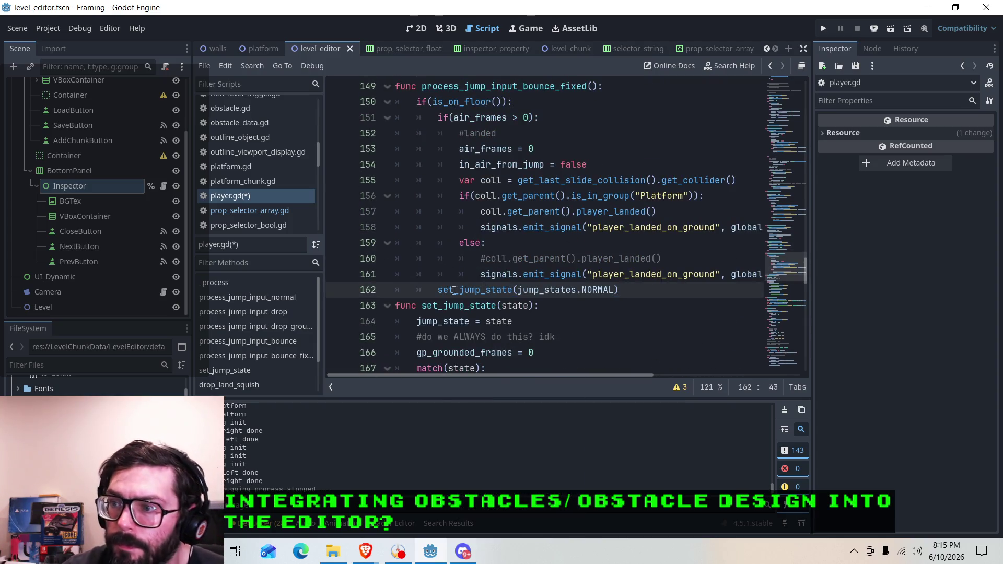
left_click(437, 290)
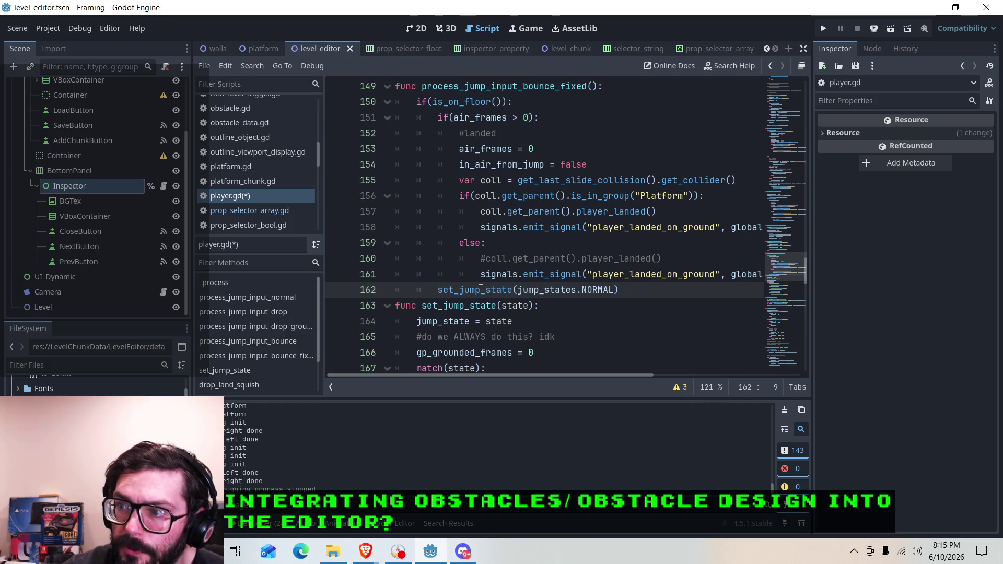
key("Tab")
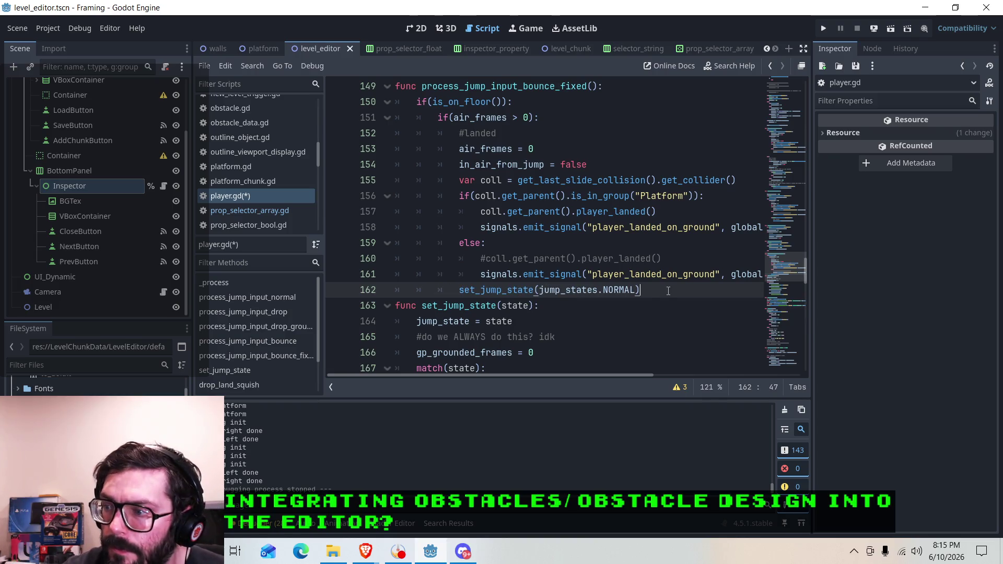
key("Return")
key("ctrl+s")
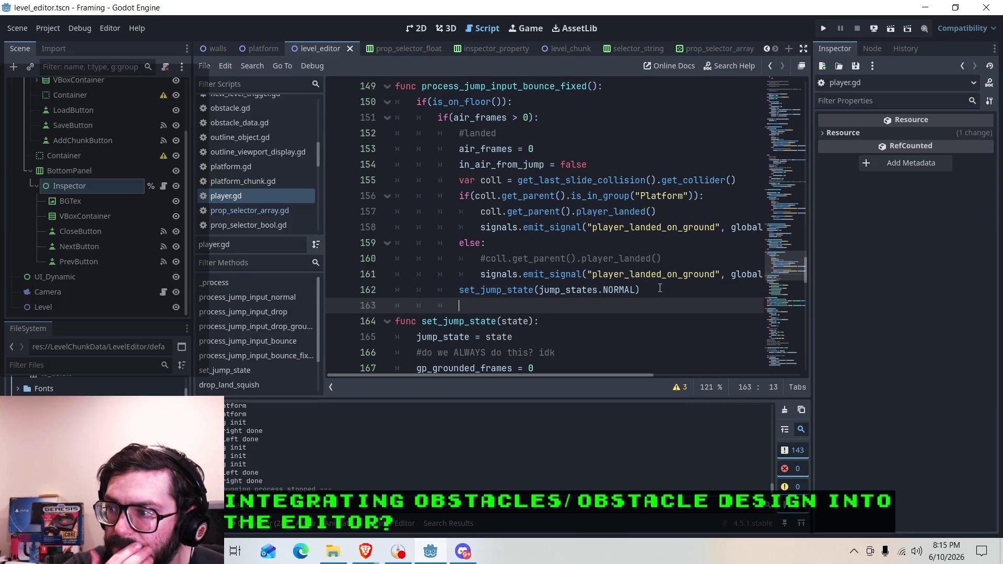
Look over the default animation line and the updated landing block in player.gd.
scroll(636, 271, "down", 4)
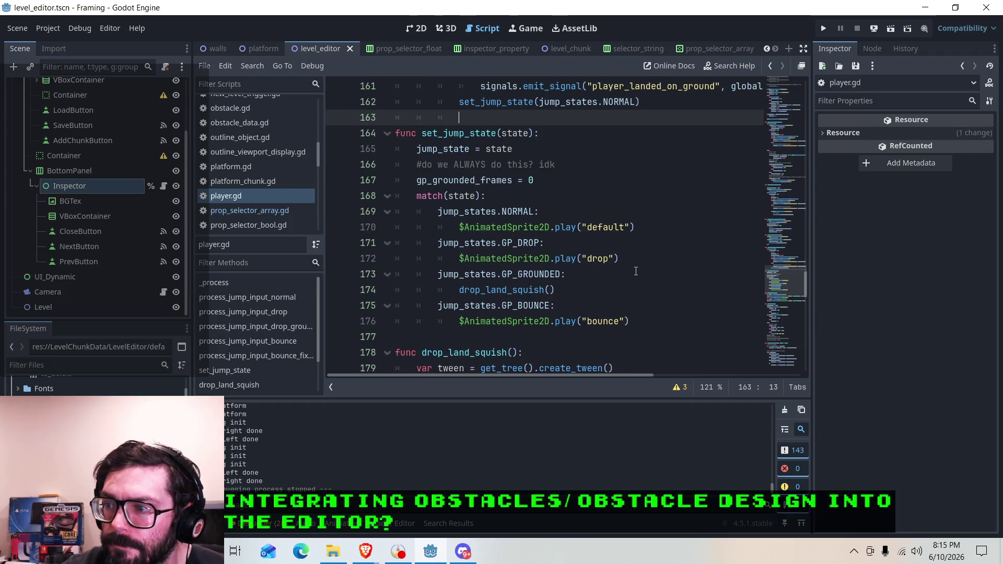
left_click(579, 227)
scroll(577, 251, "up", 4)
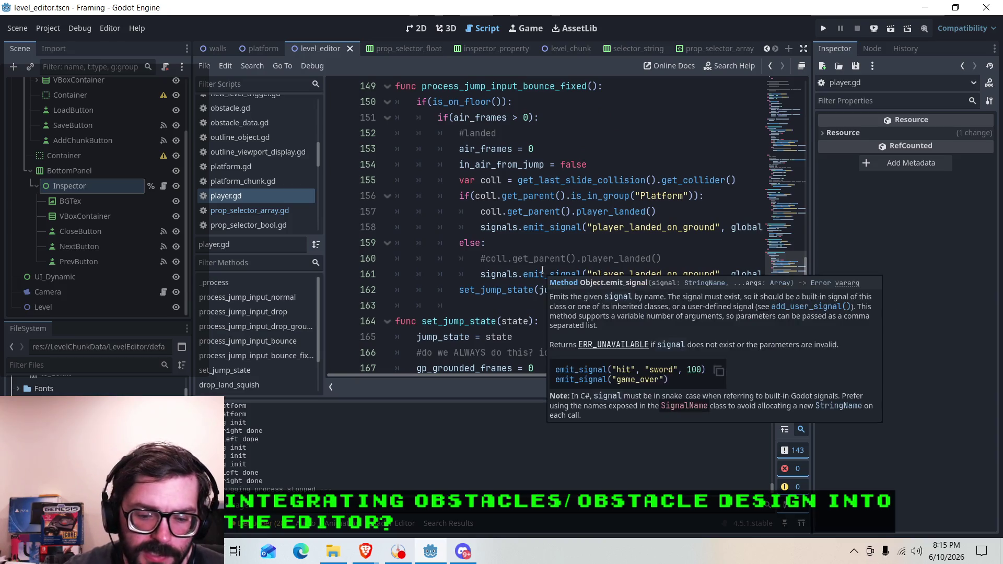
scroll(592, 201, "up", 1)
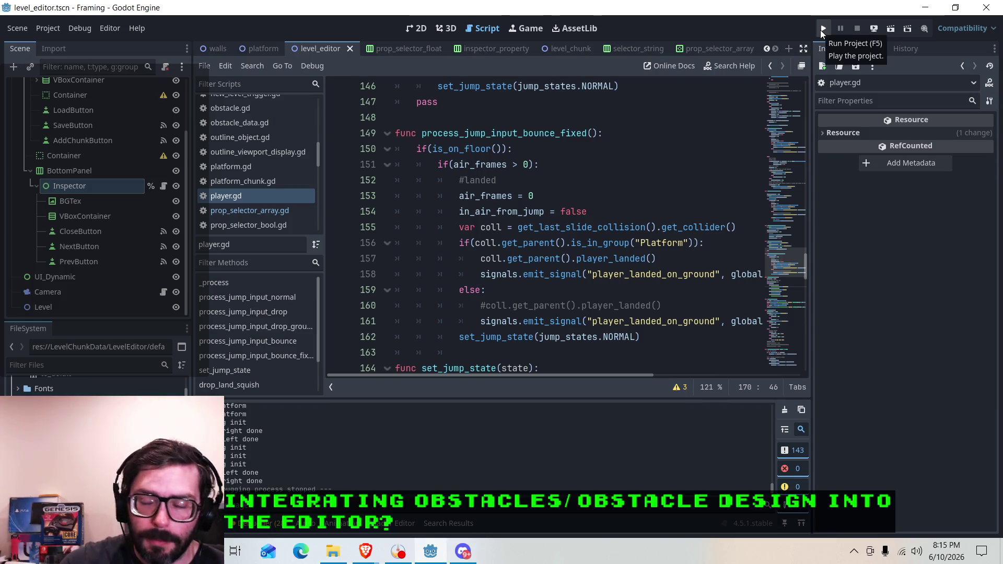
Run the Framing game, jump three times with space to test the bounce landing, then rerun and close.
left_click(823, 29)
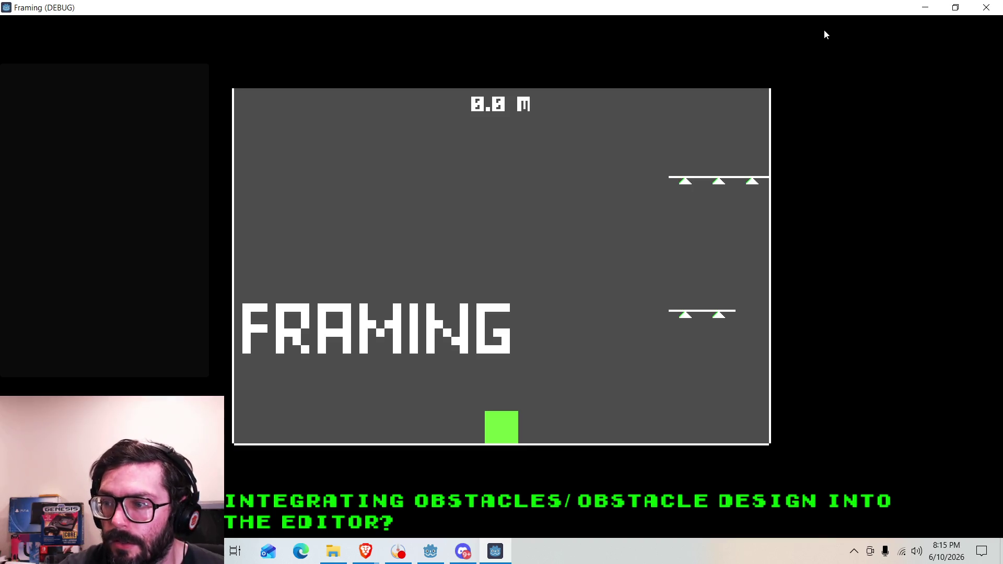
key("space")
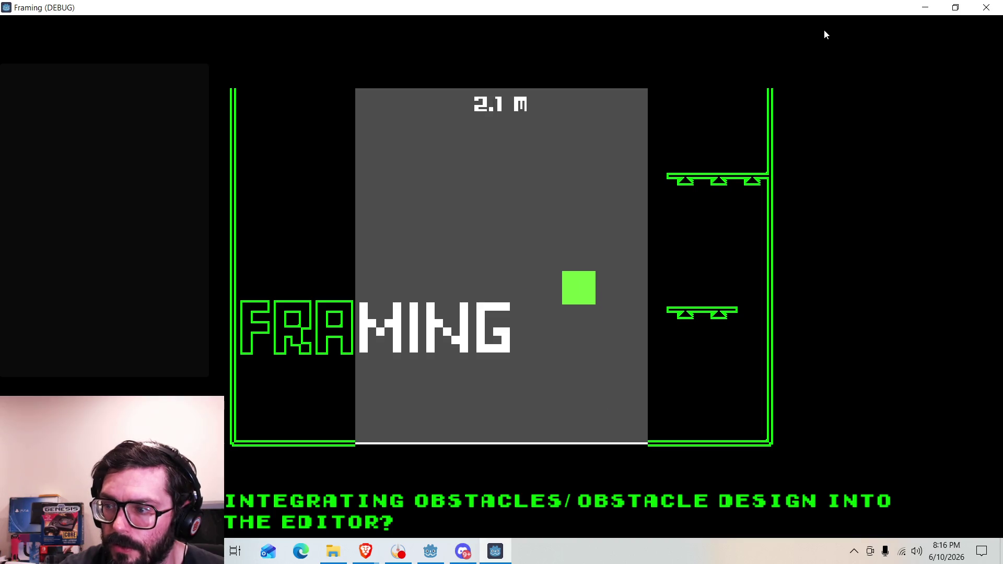
key("space")
key("space")
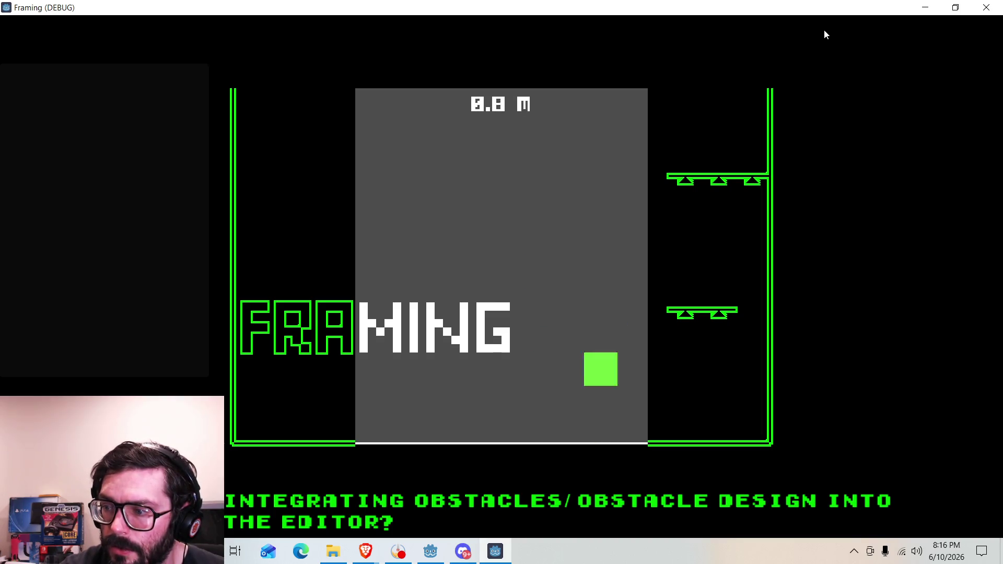
key("space")
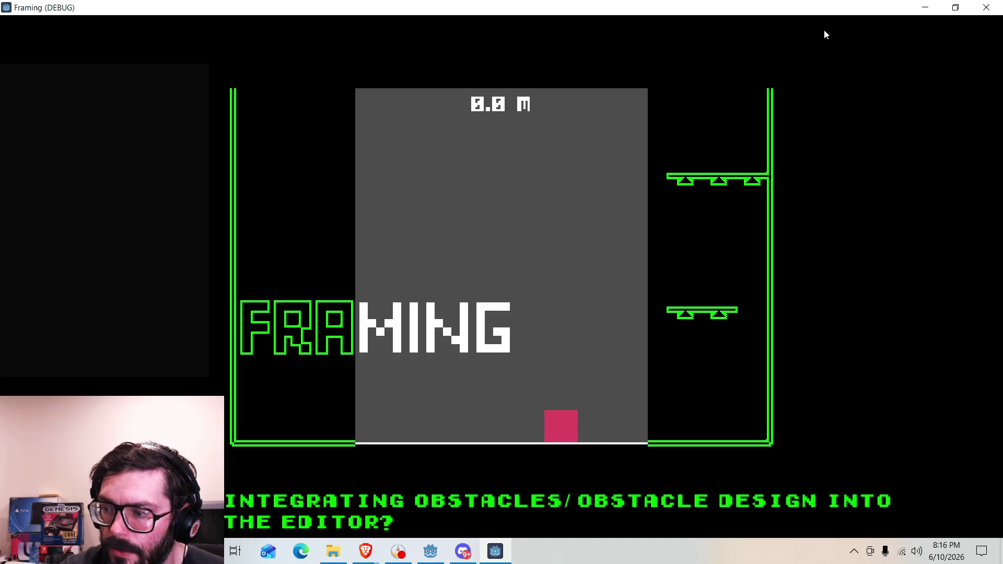
left_click(987, 7)
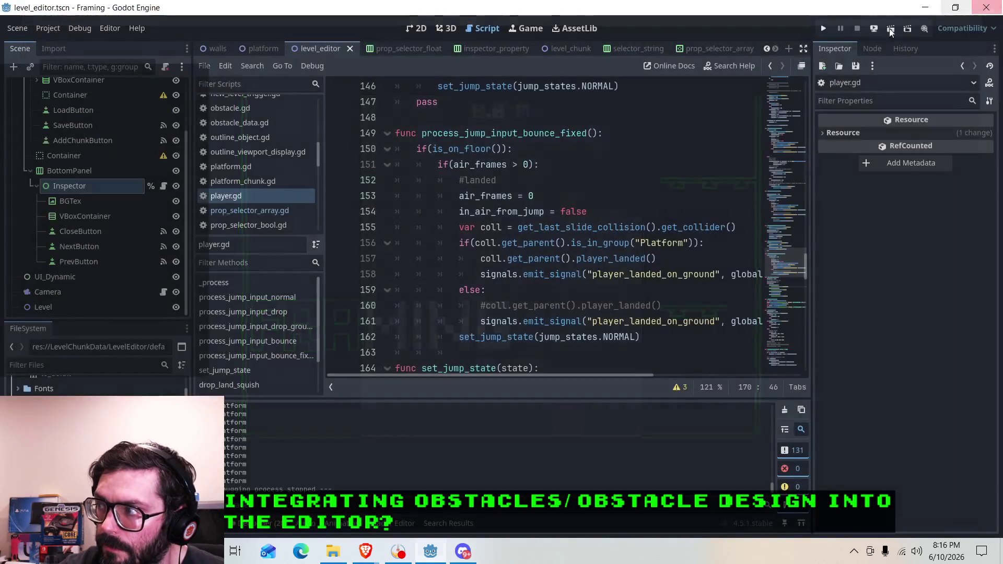
left_click(828, 27)
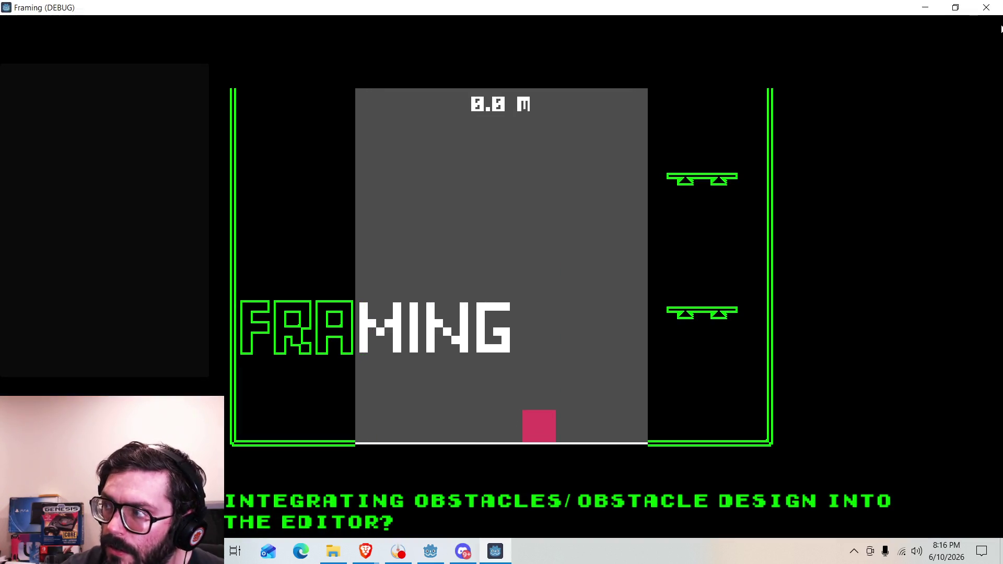
left_click(987, 8)
Review the air_frames checks, the landing reset and the switch into GP_BOUNCE_FIXED.
left_click(581, 194)
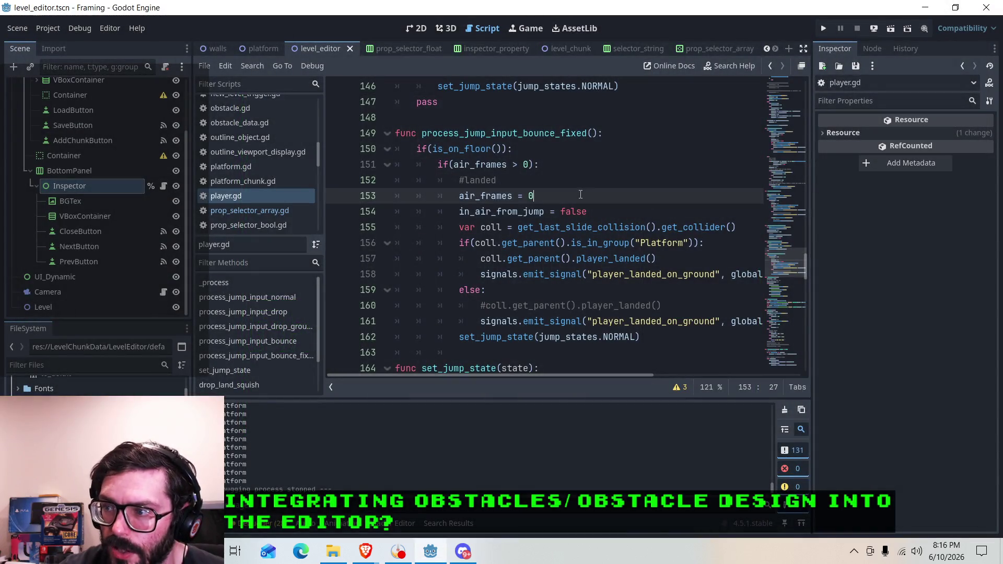
left_click(539, 165)
scroll(645, 235, "up", 5)
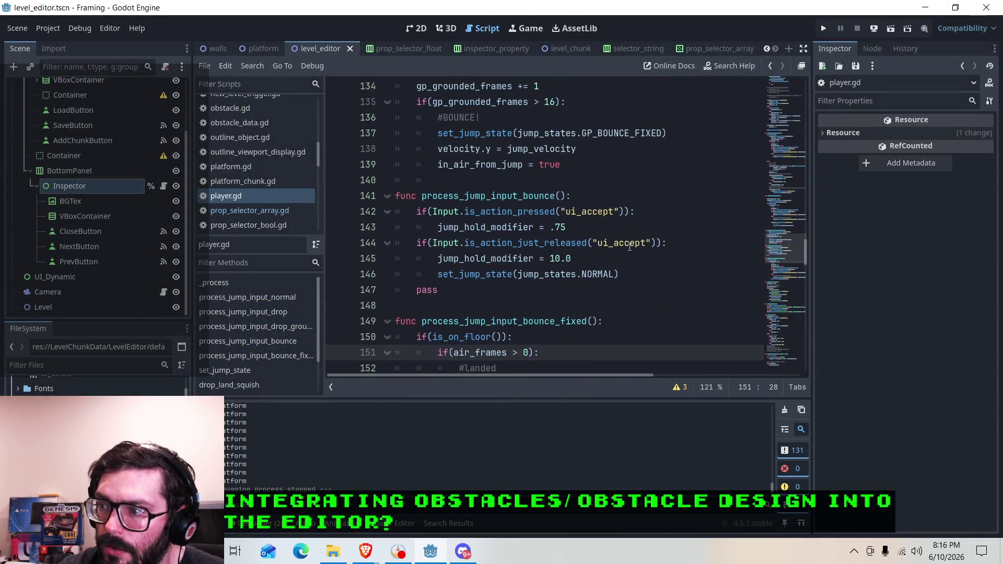
scroll(644, 235, "up", 1)
left_click(598, 227)
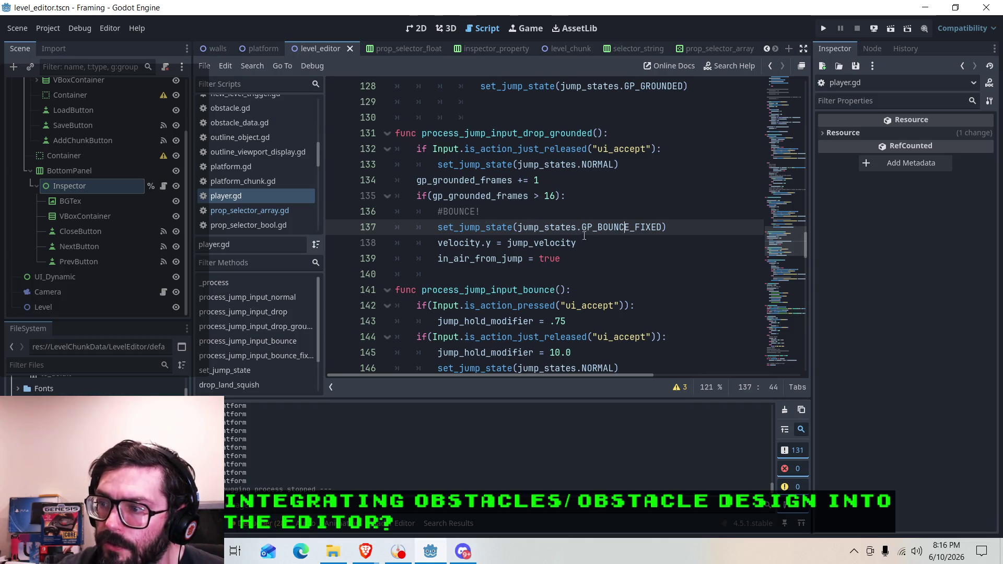
left_click(558, 259)
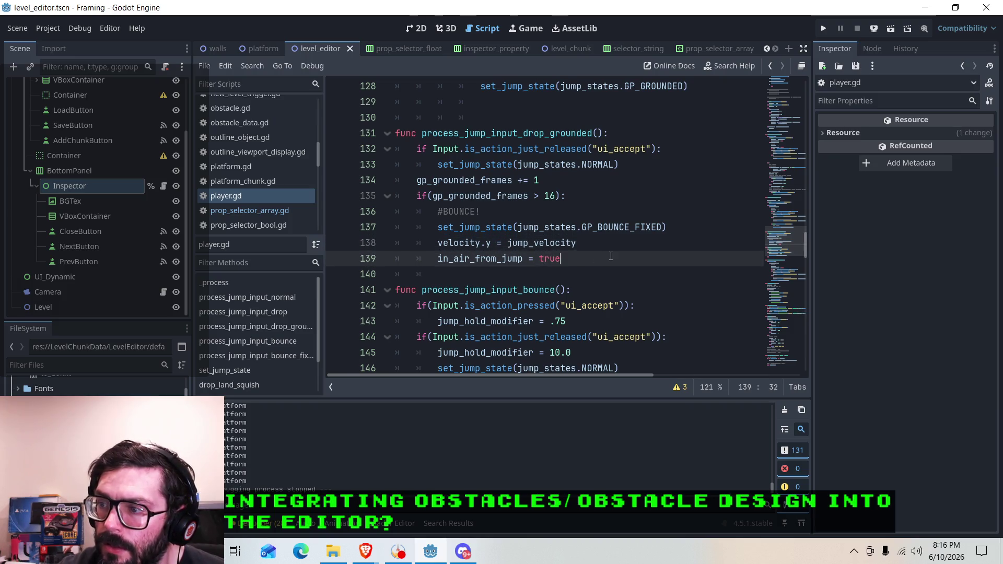
scroll(610, 256, "down", 5)
left_click(544, 196)
scroll(577, 233, "up", 2)
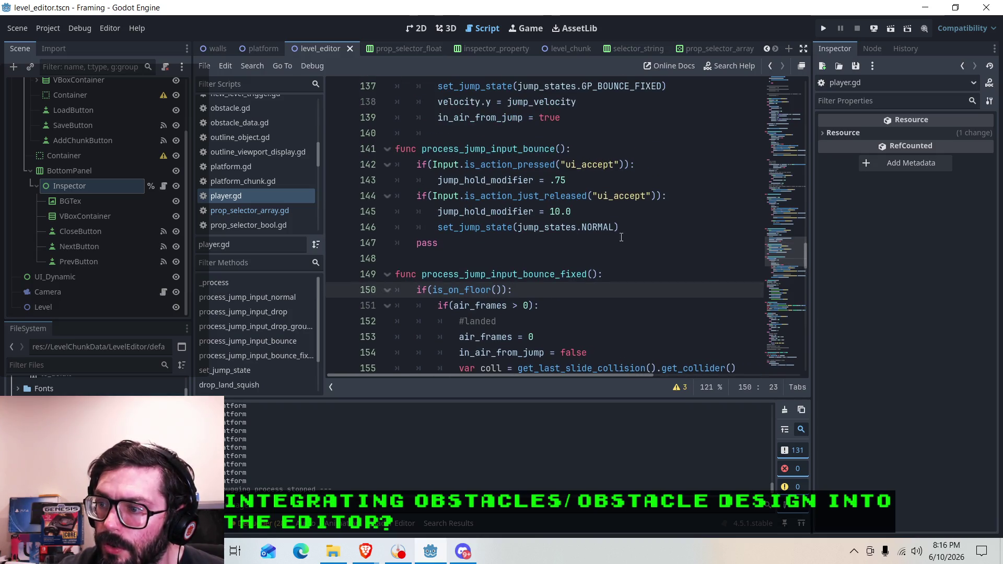
scroll(621, 238, "down", 2)
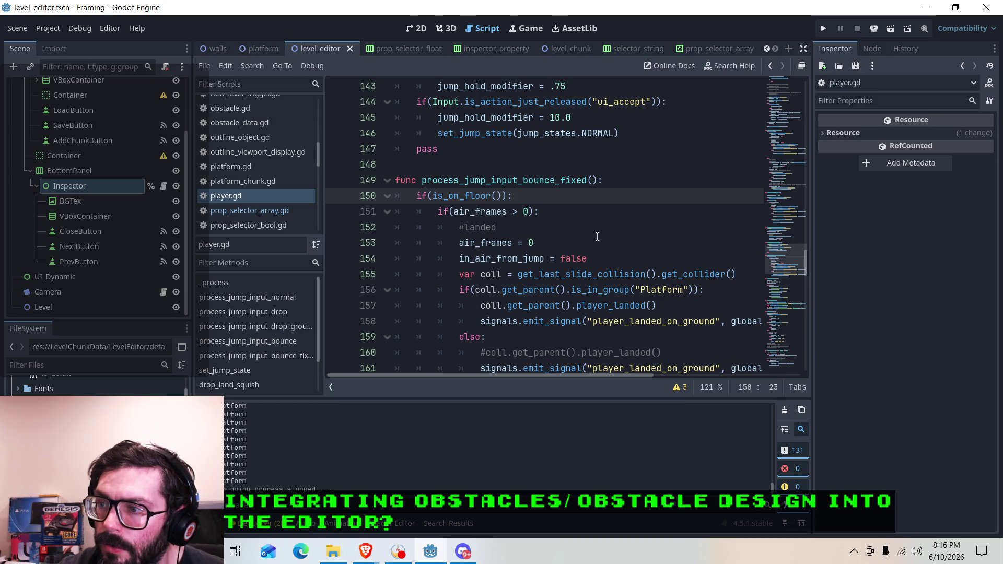
scroll(585, 234, "down", 2)
scroll(558, 233, "up", 1)
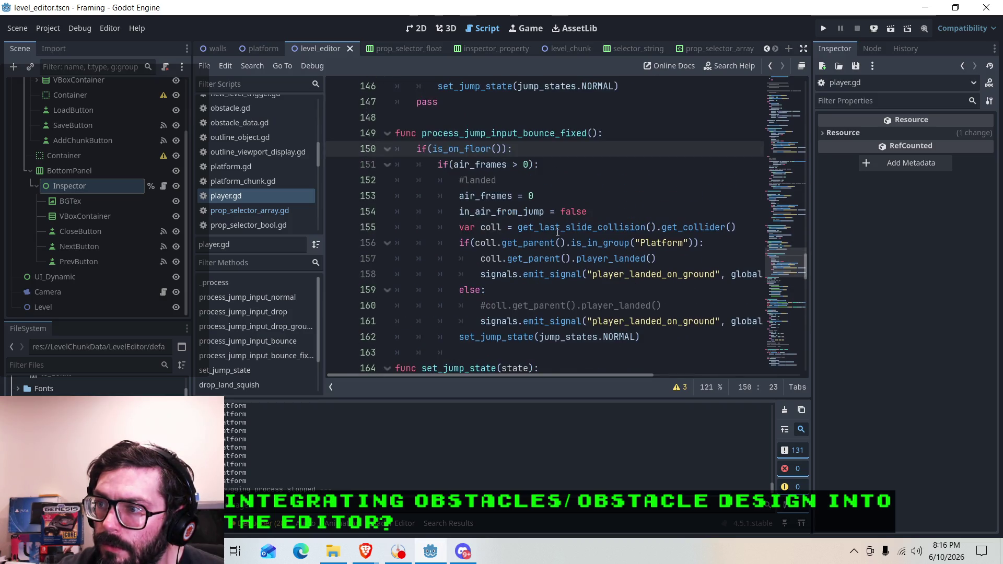
scroll(562, 212, "up", 3)
scroll(562, 212, "down", 4)
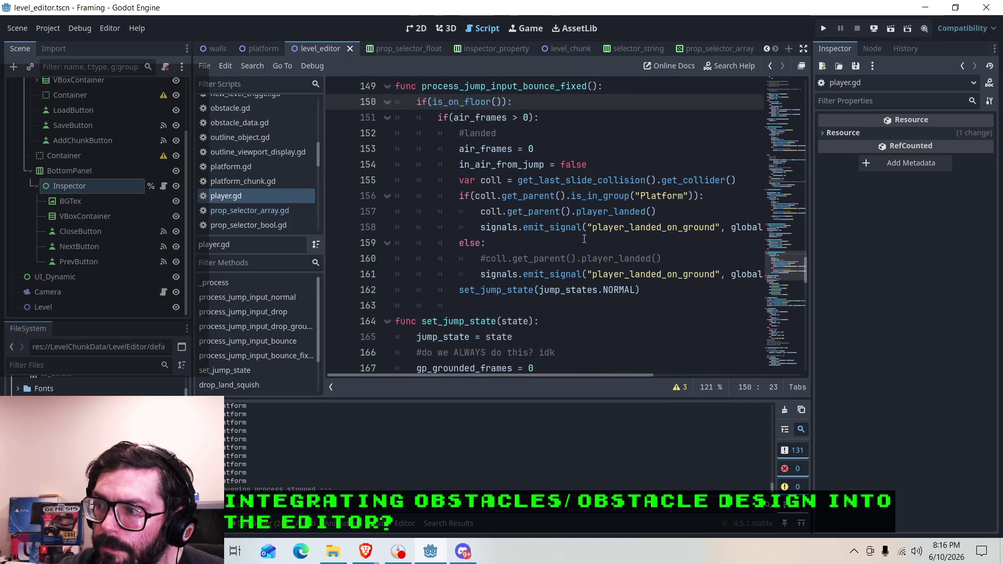
left_click(642, 291)
scroll(646, 287, "up", 5)
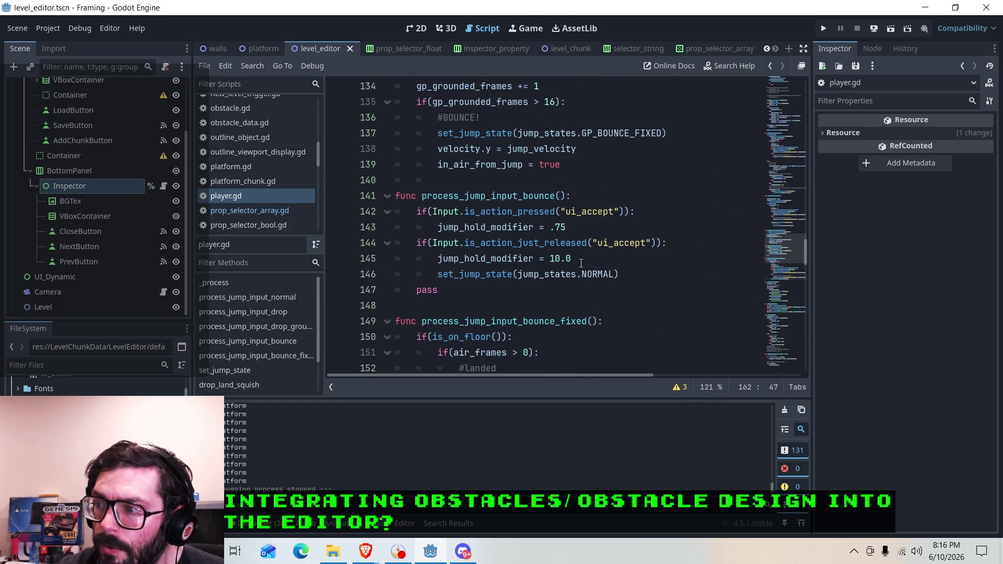
scroll(570, 262, "up", 2)
left_click(602, 228)
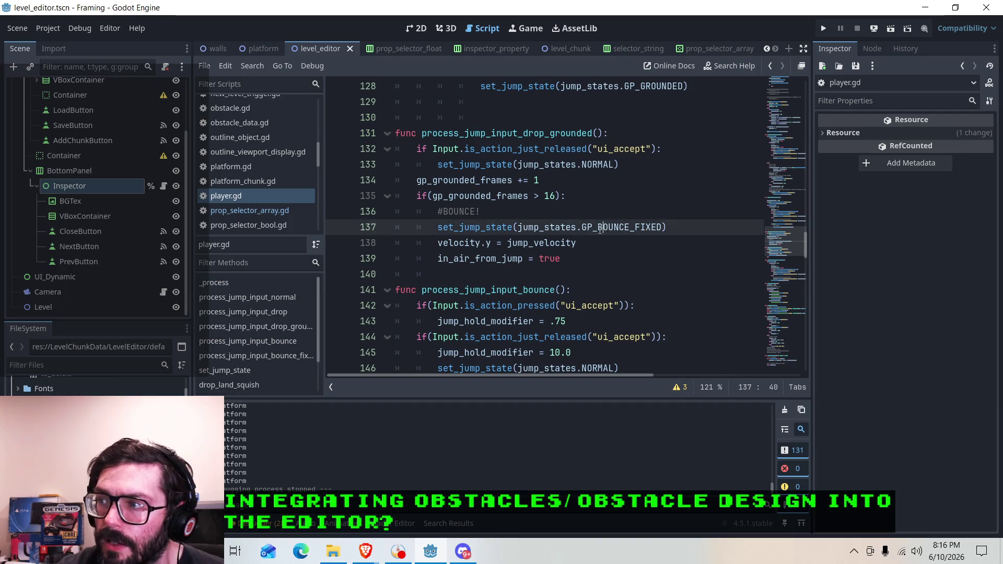
scroll(598, 234, "down", 7)
scroll(597, 235, "down", 5)
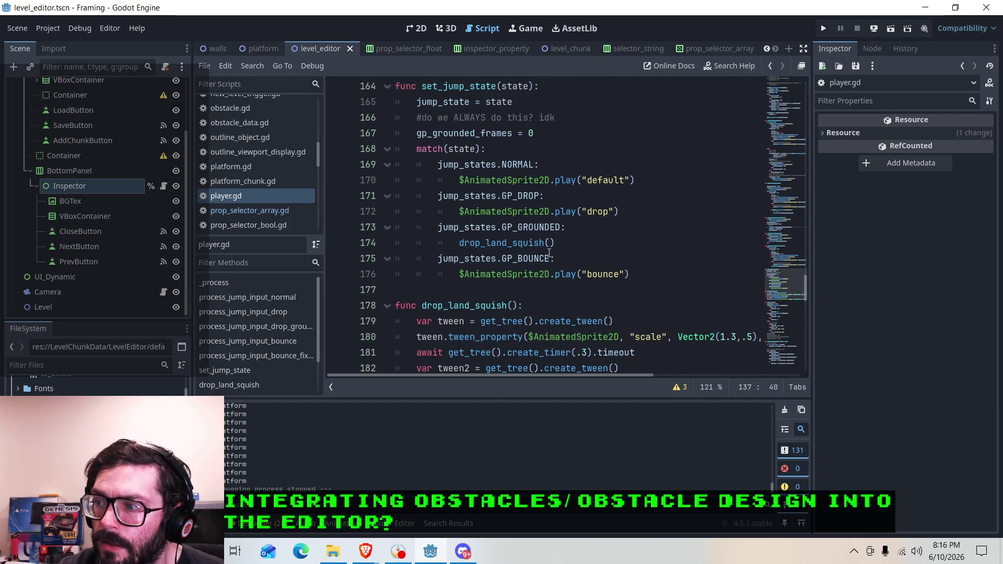
Review set_jump_state's animation cases, then return to the NORMAL reset on line 162.
left_click(575, 245)
left_click(590, 212)
left_click(547, 212)
left_click(624, 211)
scroll(603, 244, "up", 3)
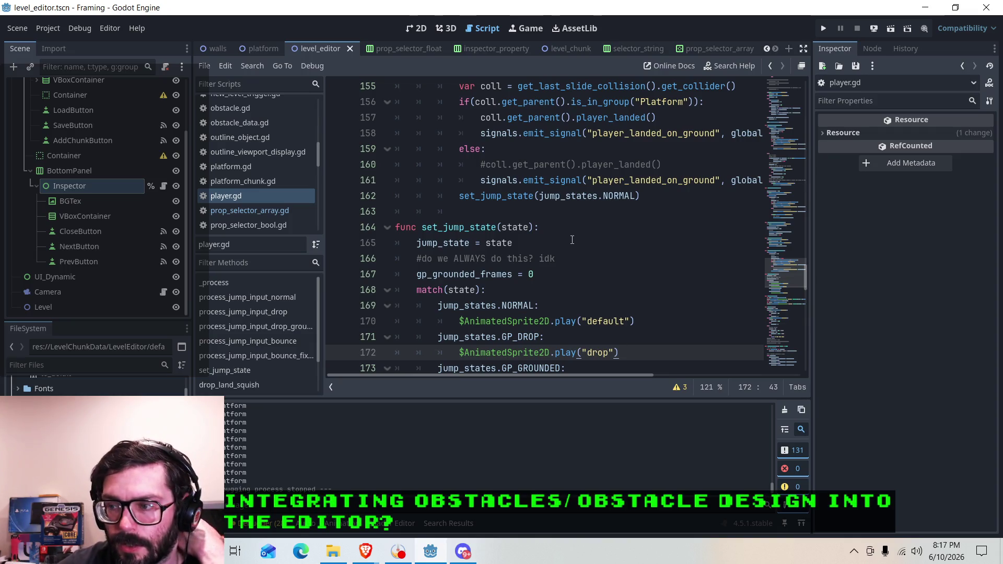
scroll(580, 239, "up", 6)
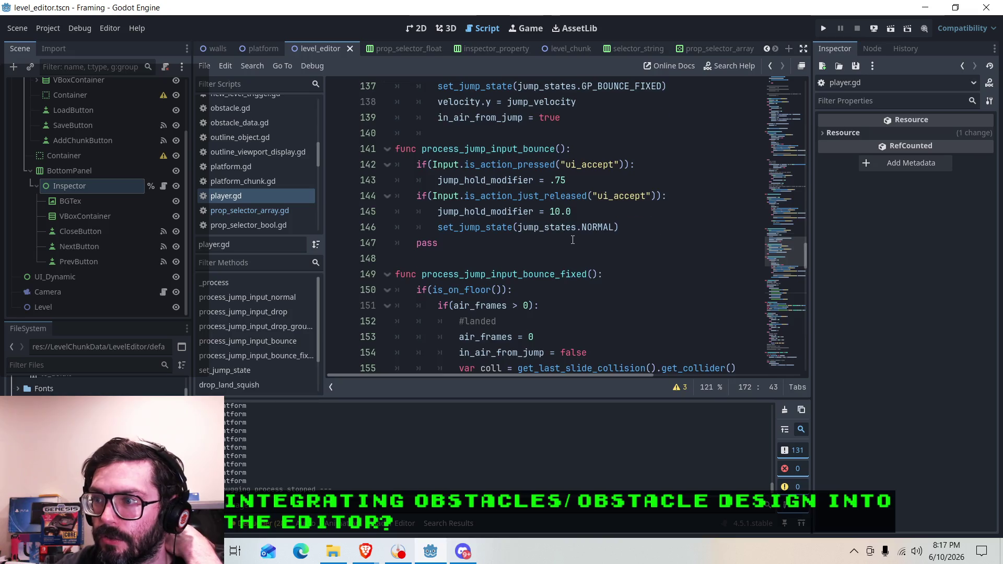
scroll(573, 240, "up", 6)
scroll(573, 240, "down", 12)
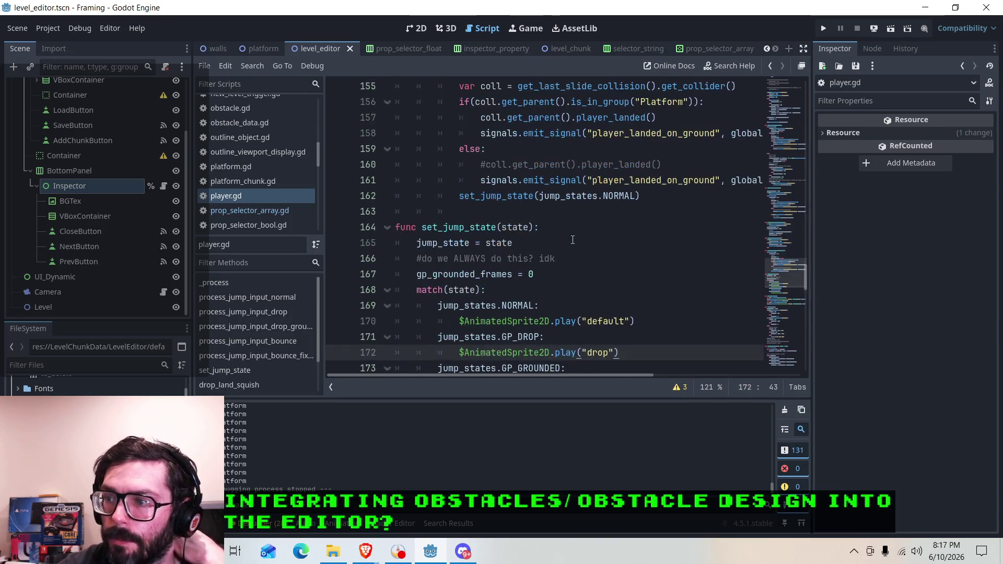
scroll(571, 239, "down", 5)
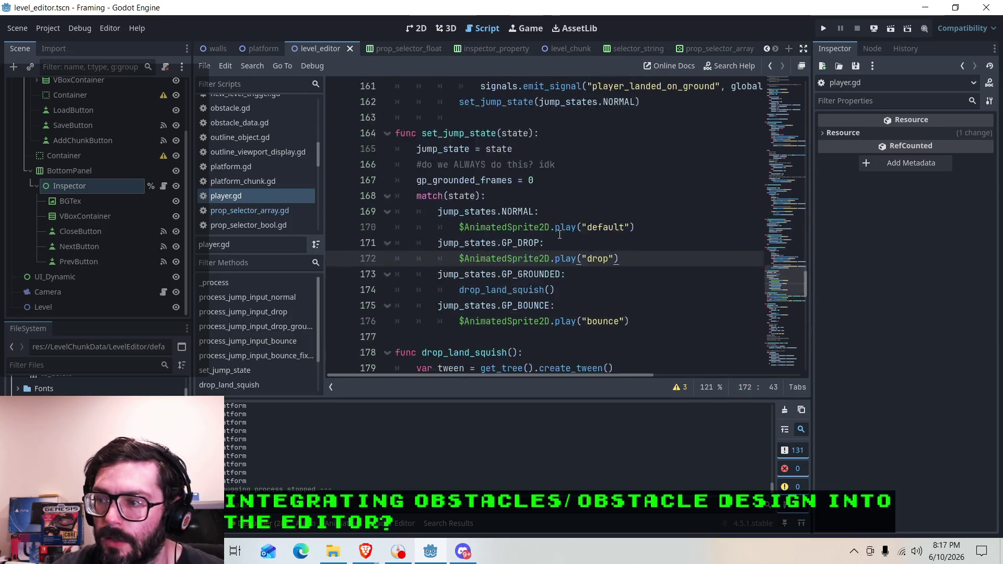
scroll(560, 236, "up", 2)
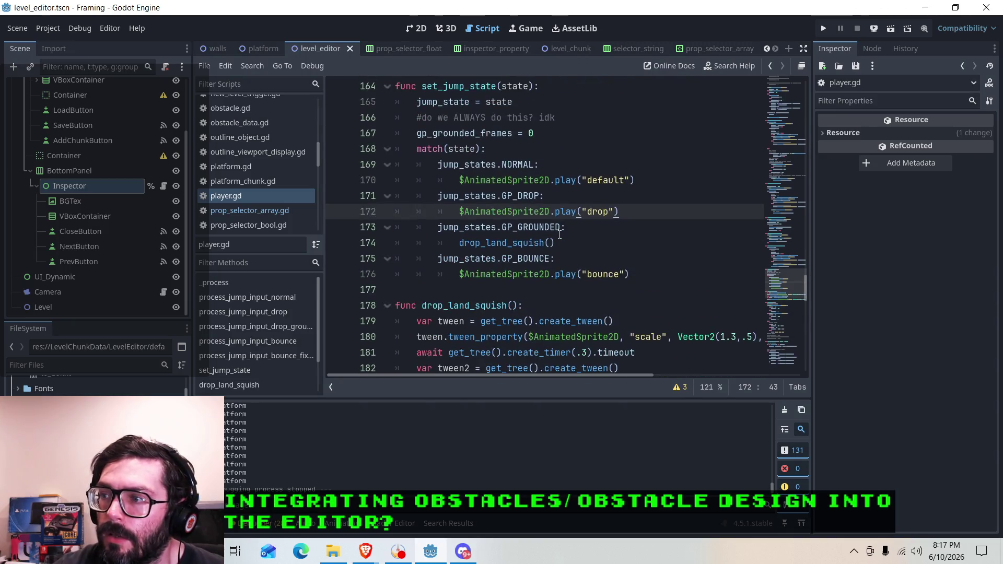
scroll(579, 233, "up", 7)
scroll(577, 234, "down", 1)
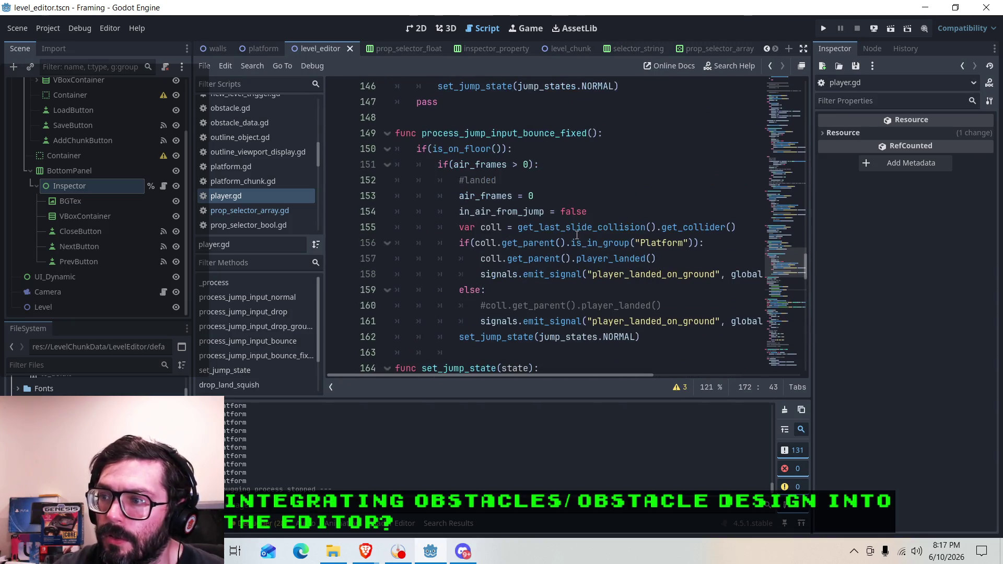
scroll(577, 235, "down", 1)
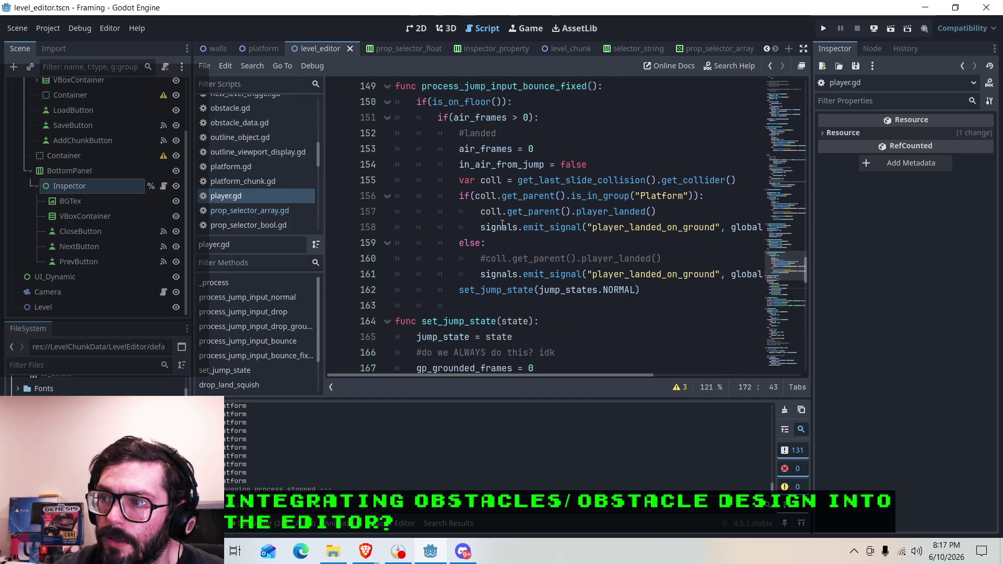
left_click(460, 291)
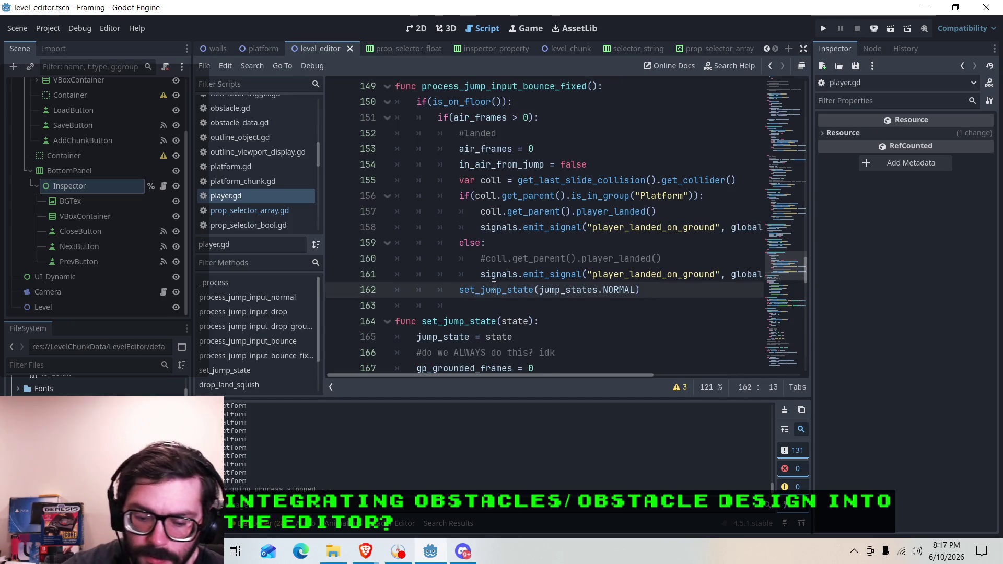
Insert print("landed from bounce fixed") above the NORMAL reset, breakpoint it, and run the game.
key("Return")
key("Up")
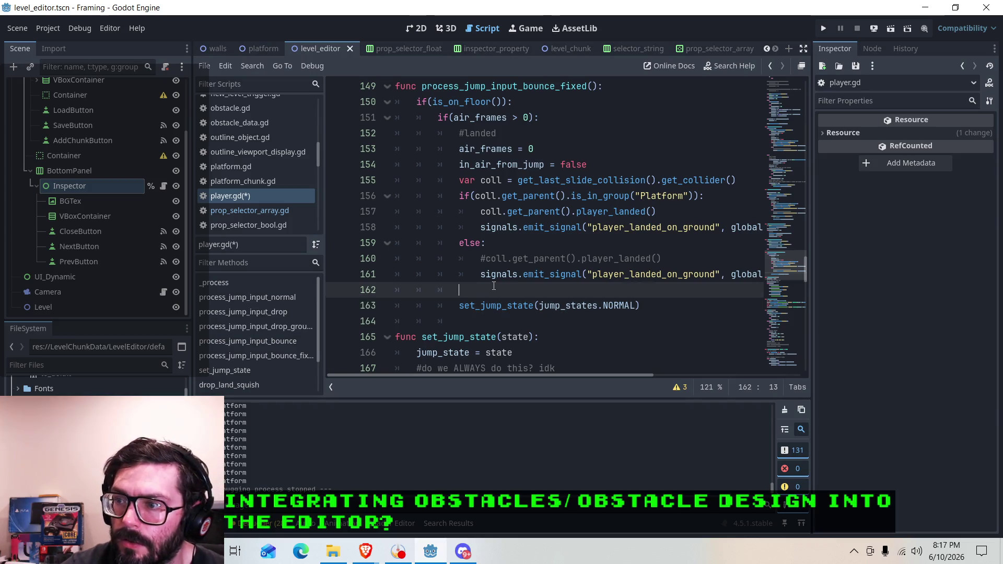
type("pri")
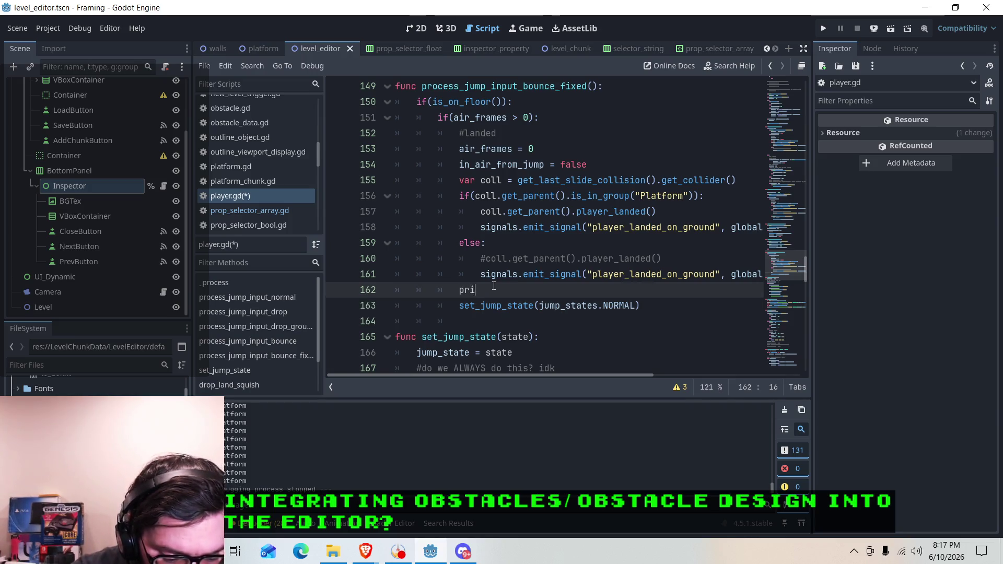
type("nt(\"landed")
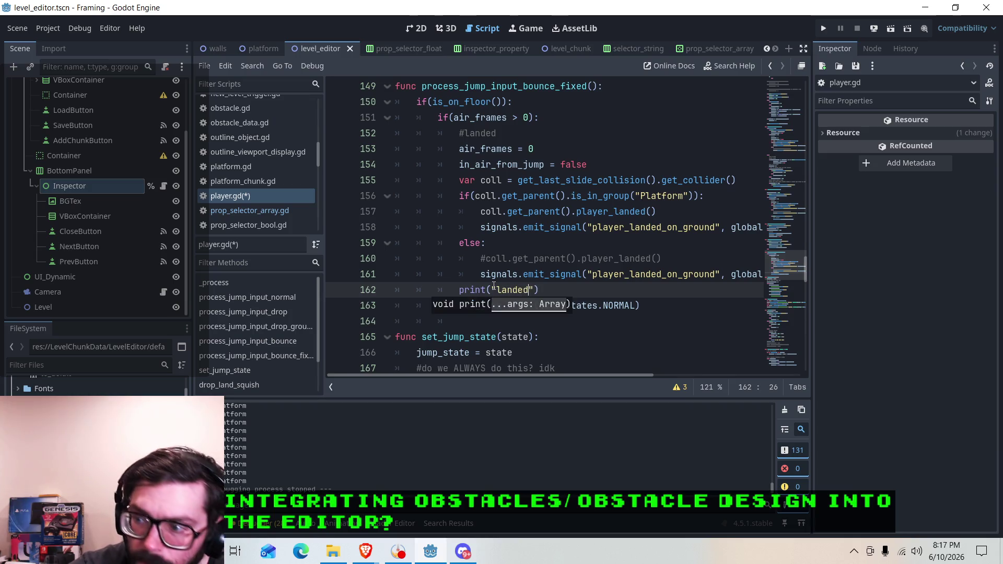
type(" from b")
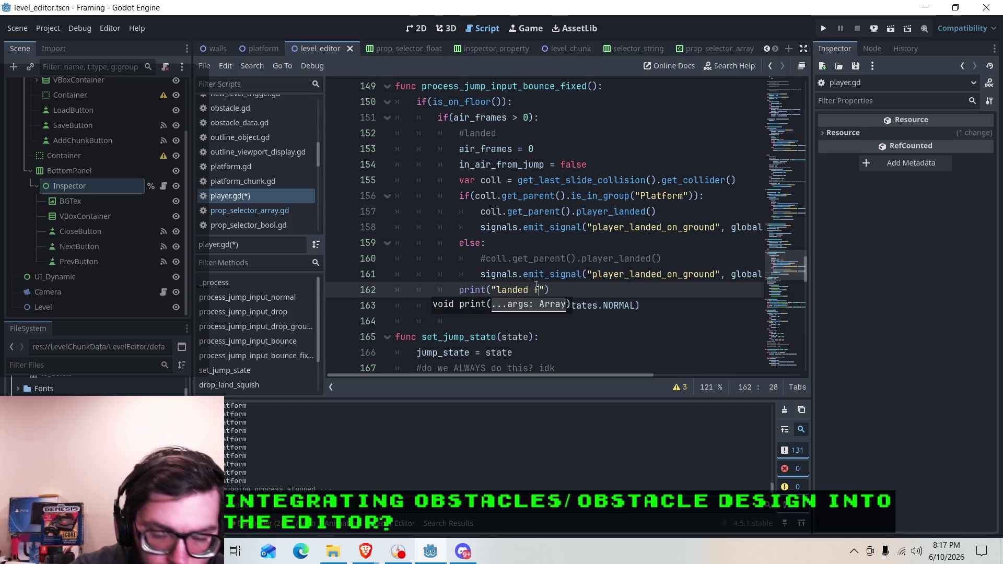
type("ounce fixed")
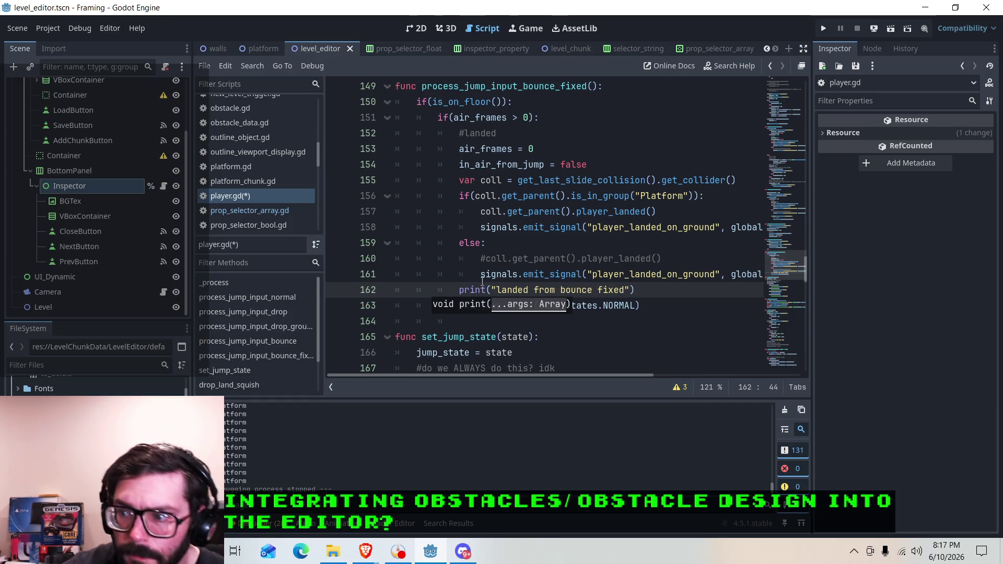
left_click(335, 290)
left_click(825, 30)
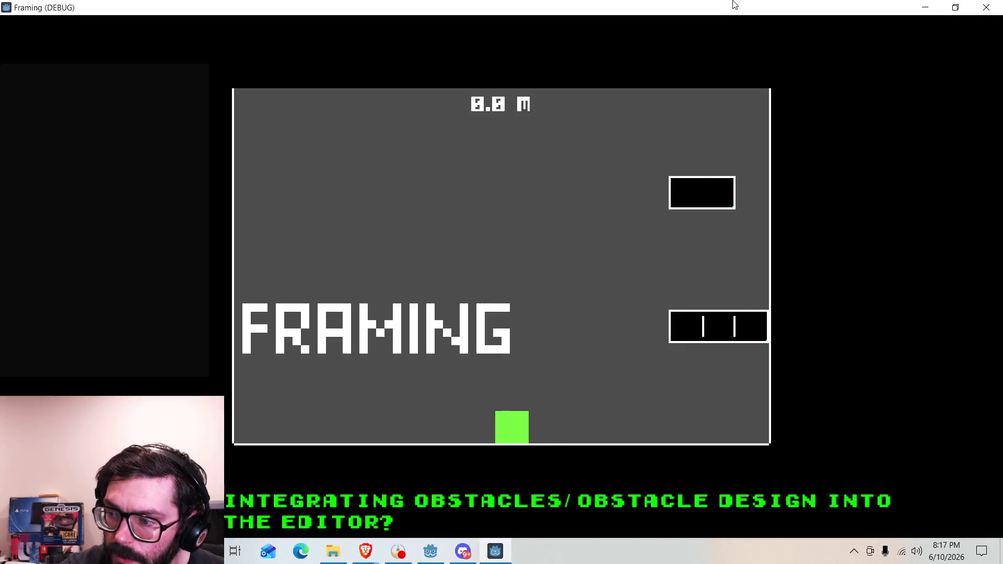
Test jumping and moving the player block in the running game, then close it.
key("Right")
key("space")
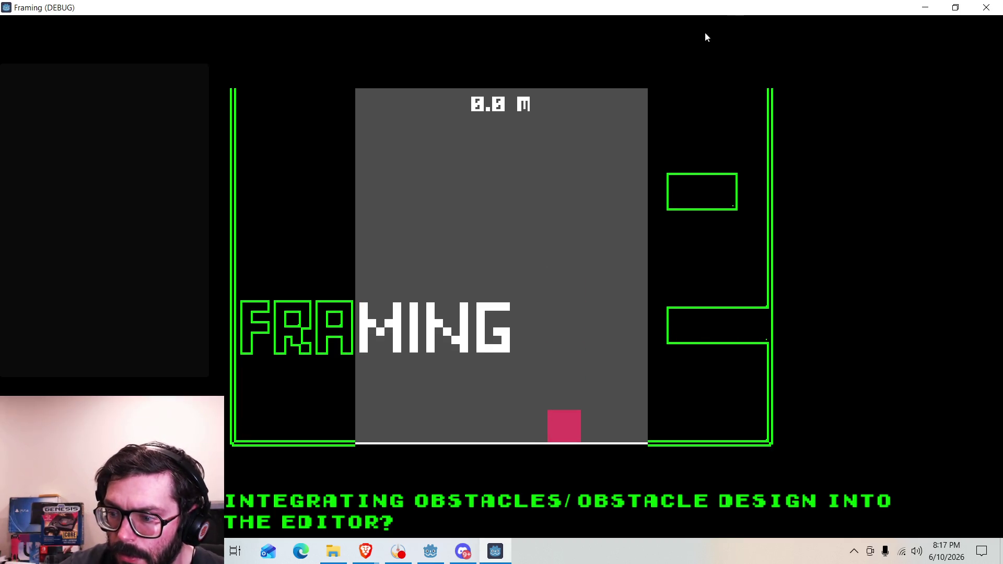
left_click(492, 558)
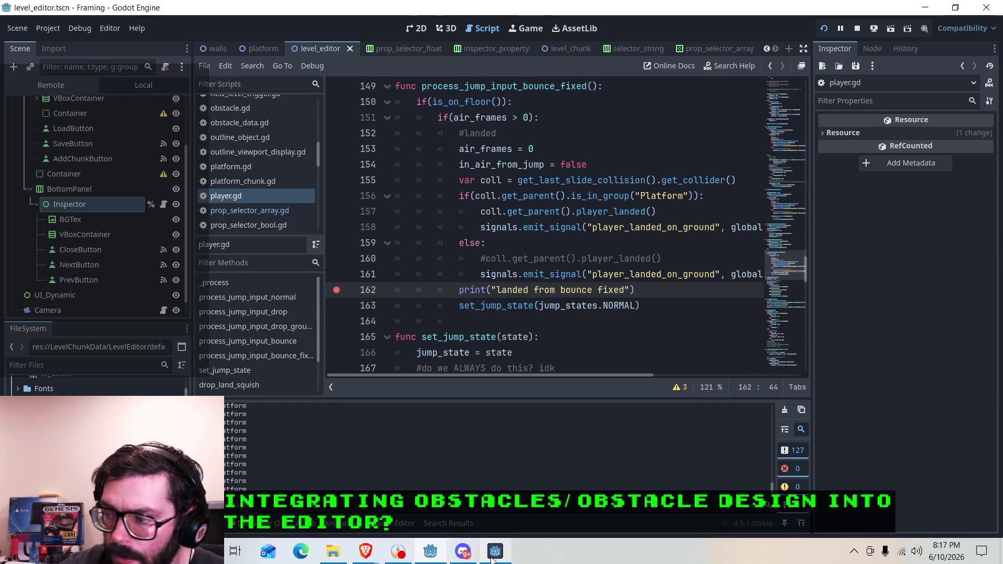
left_click(491, 558)
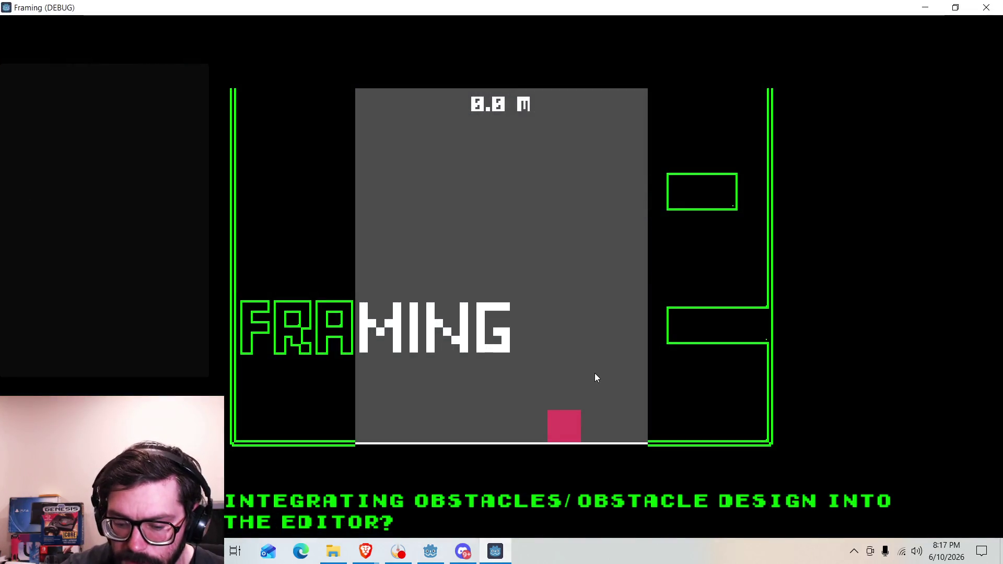
key("Left")
key("Left")
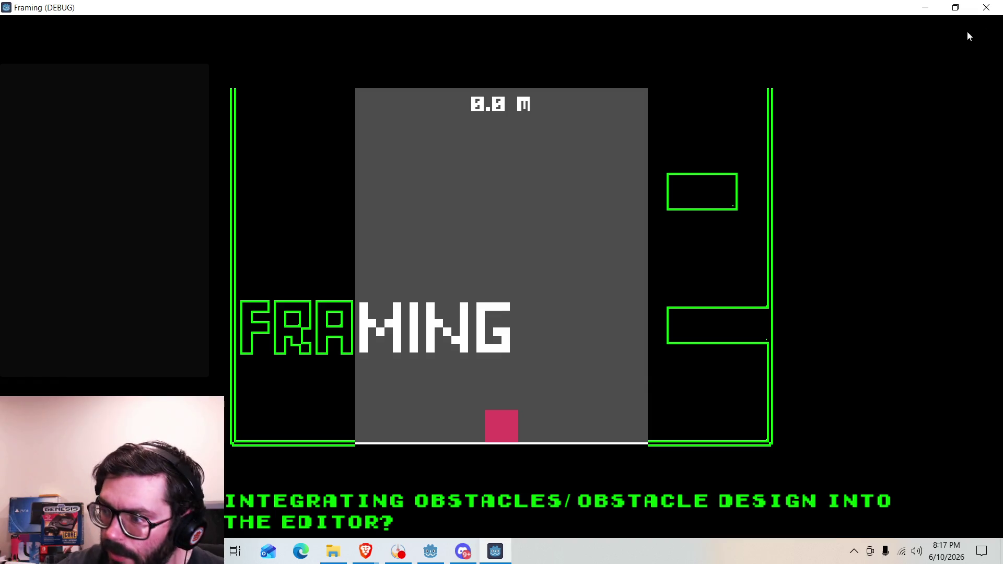
left_click(986, 8)
key("Left")
key("Left")
key("Left")
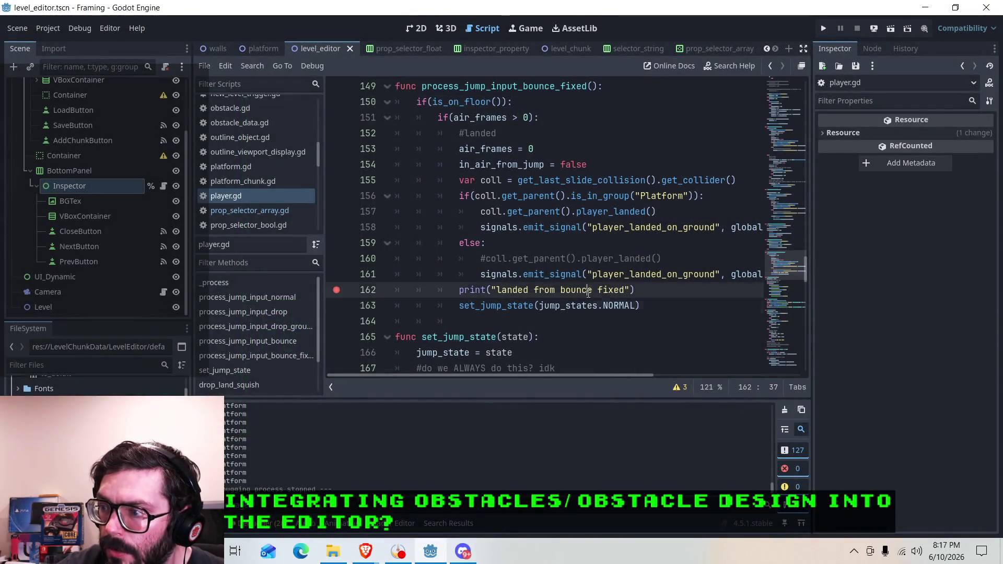
Remove the breakpoint from the print line 162.
left_click(616, 307)
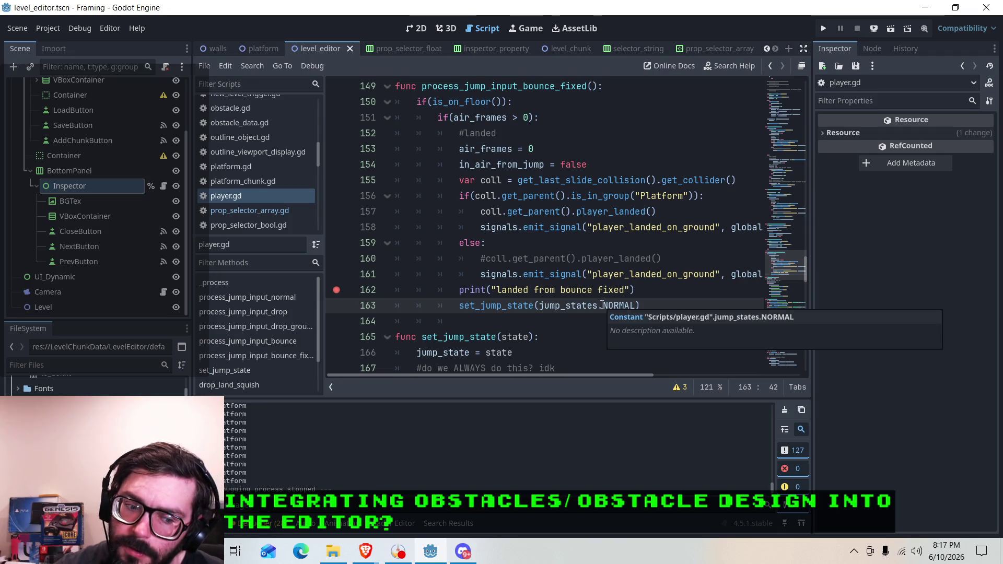
left_click(610, 290)
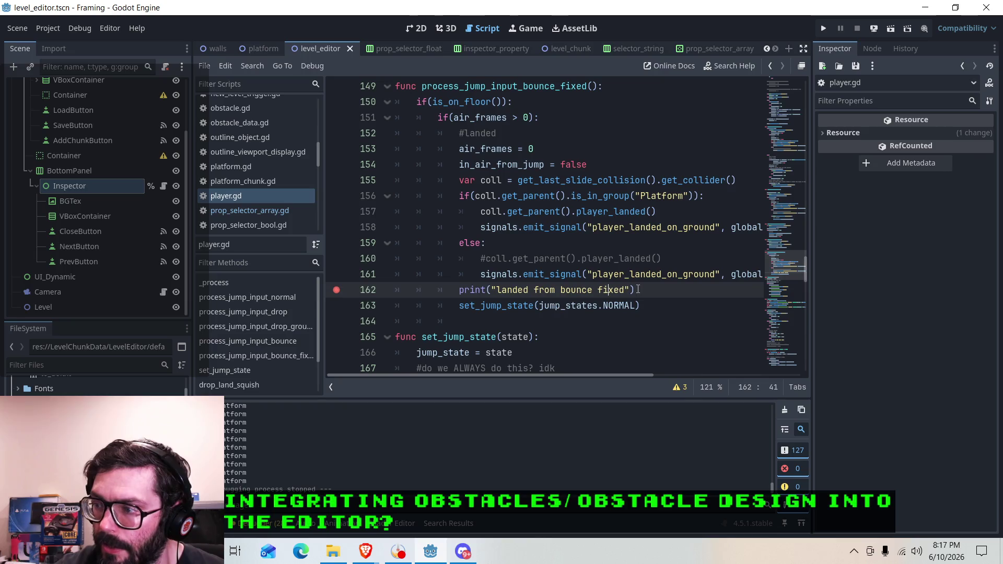
scroll(638, 289, "up", 6)
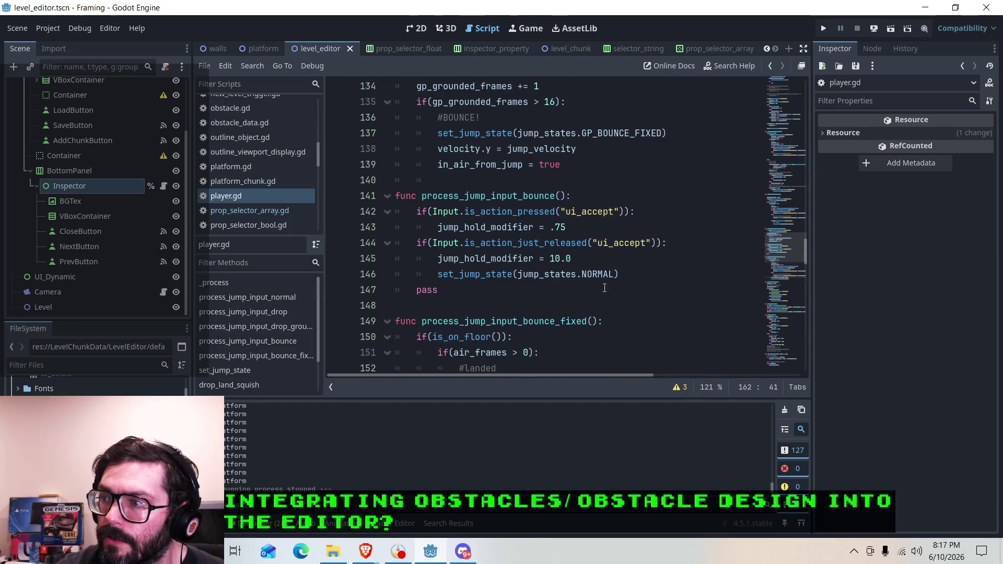
scroll(604, 288, "down", 5)
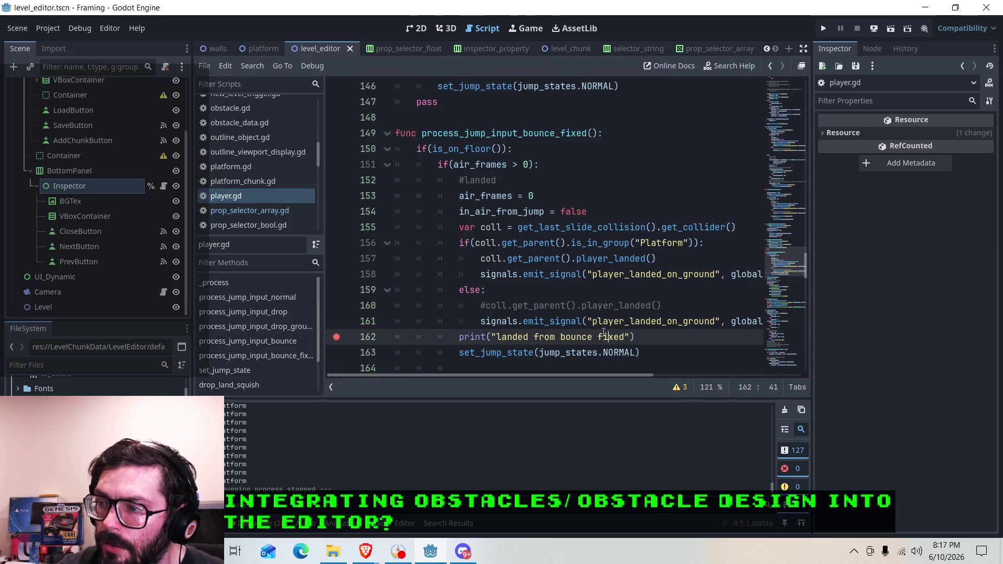
left_click(335, 337)
Move the print statement from line 162 to just under the function header on line 149.
left_click_drag(634, 337, 459, 338)
right_click(485, 339)
left_click(507, 346)
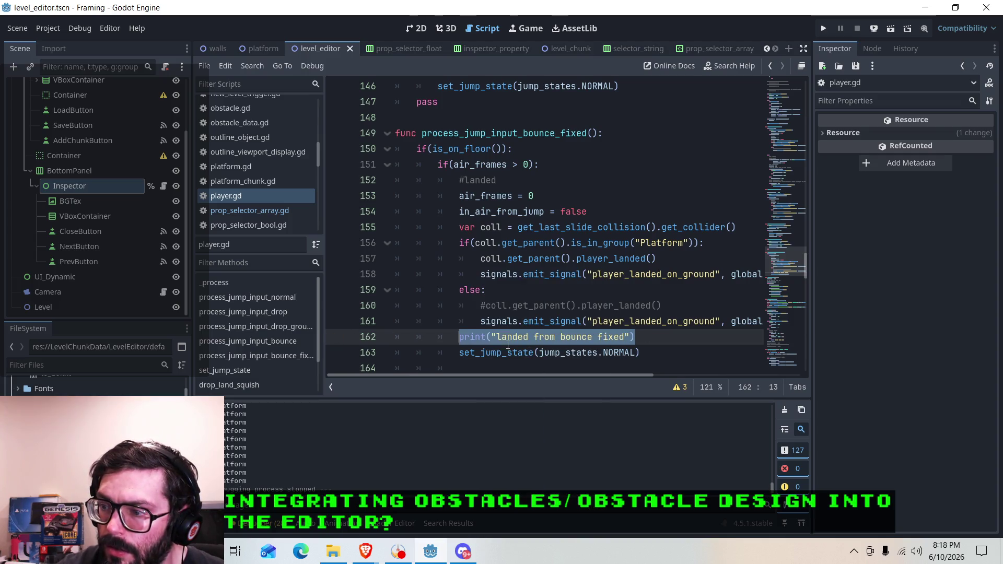
right_click(495, 336)
left_click(505, 349)
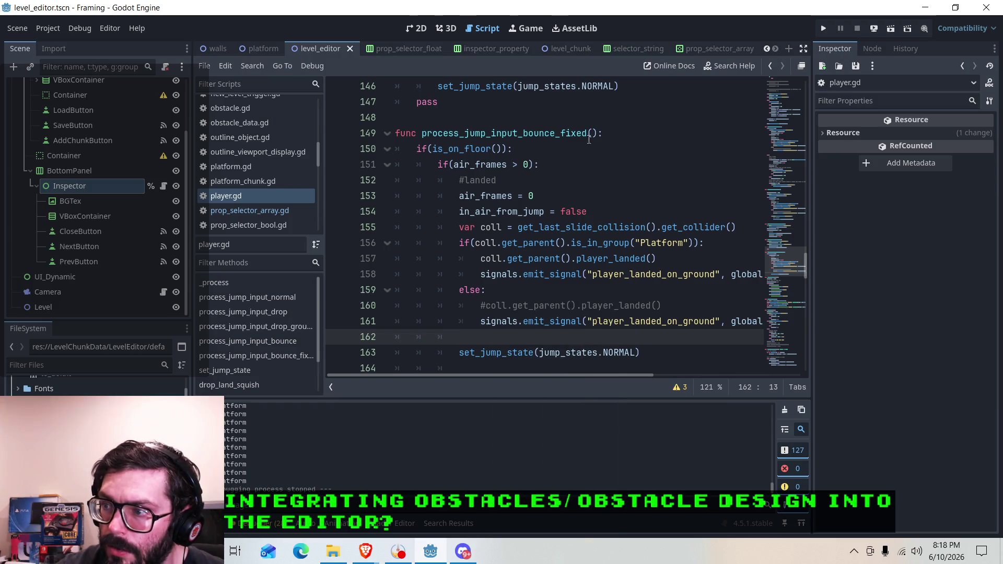
left_click(610, 134)
key("Return")
key("ctrl+v")
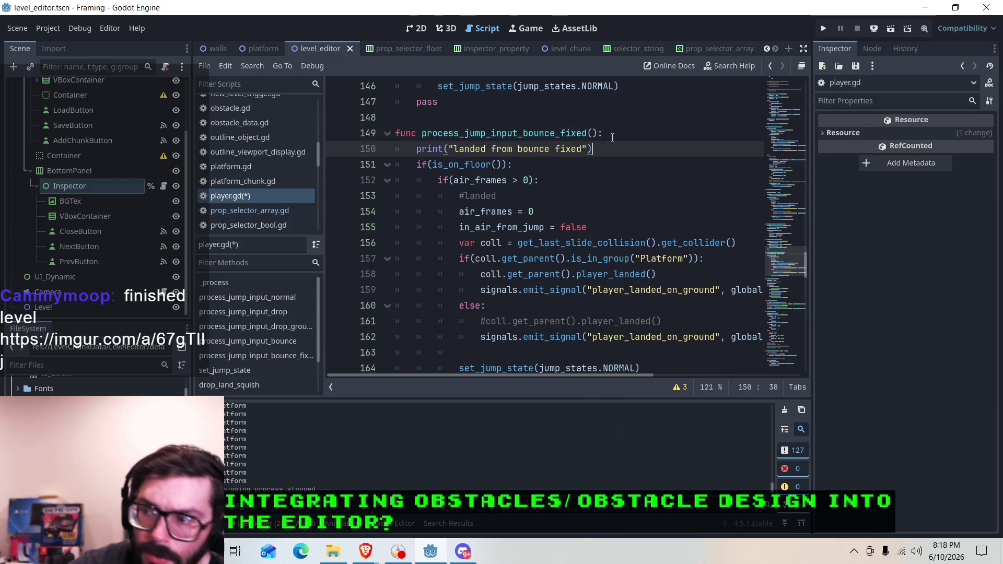
Shorten the message to print("bounce fixed") and save player.gd.
key("Left")
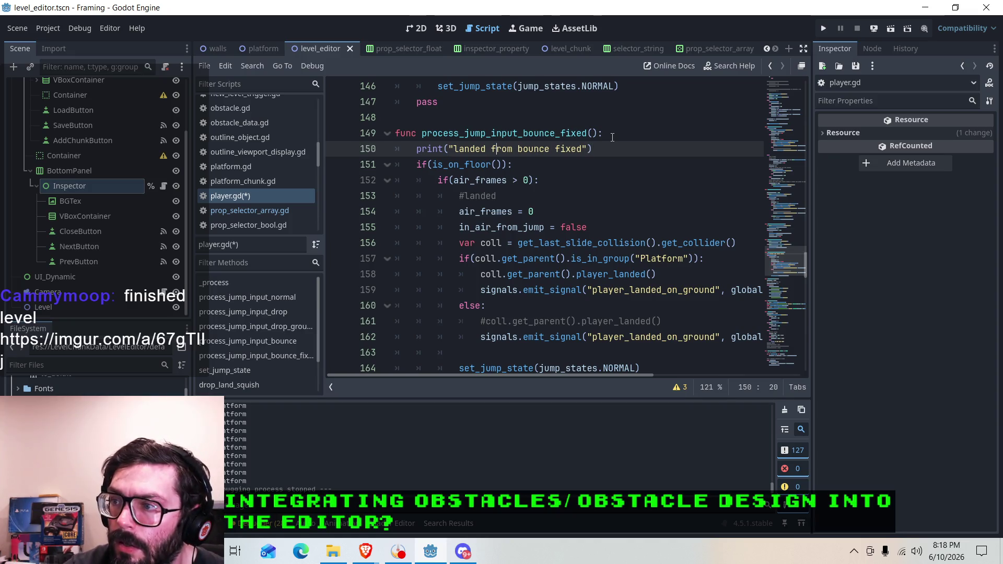
key("BackSpace")
key("BackSpace")
key("BackSpace")
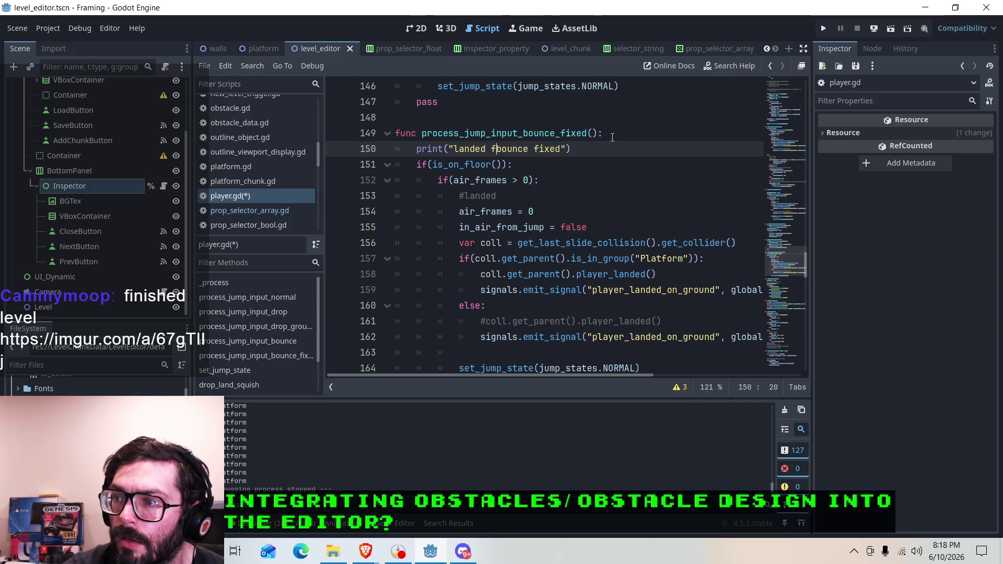
key("BackSpace")
key("ctrl+s")
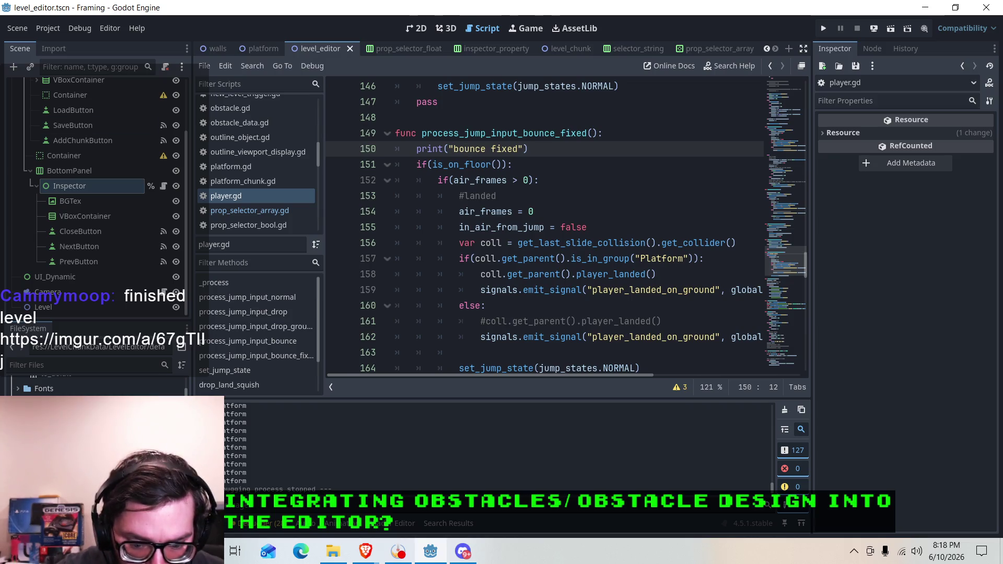
key("alt+Tab")
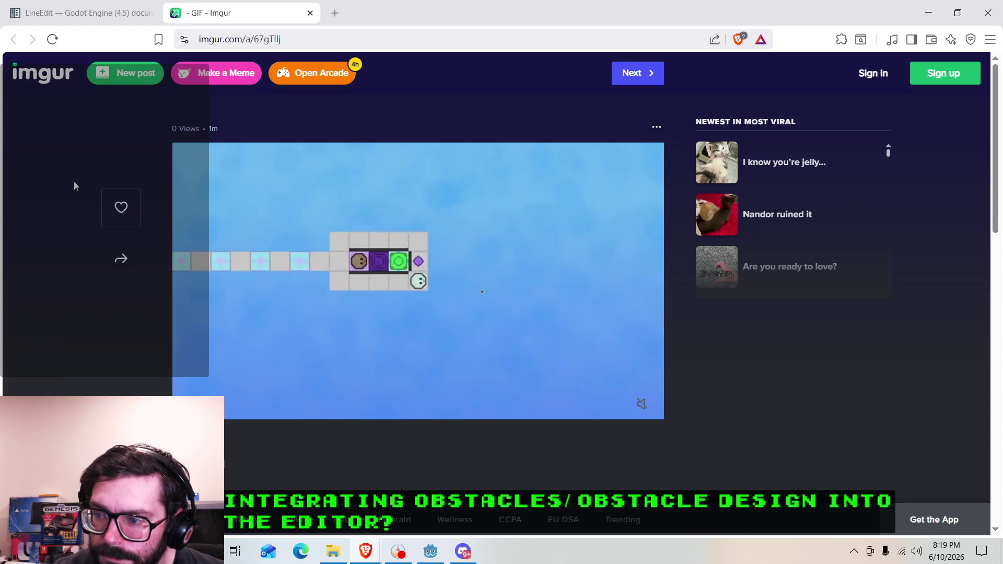
Watch the puzzle-level GIF on Imgur, then close its tab.
mouse_move(397, 215)
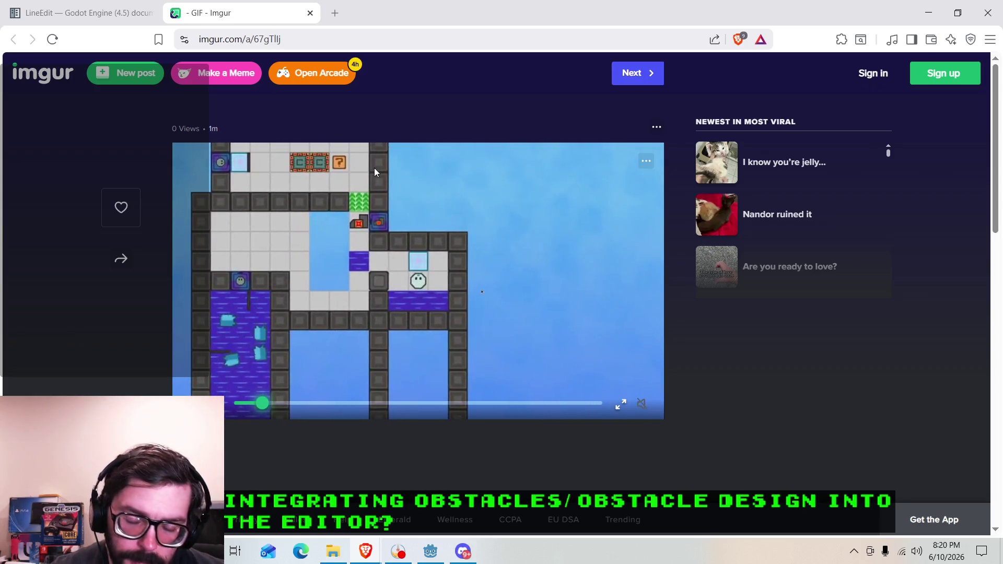
left_click(310, 13)
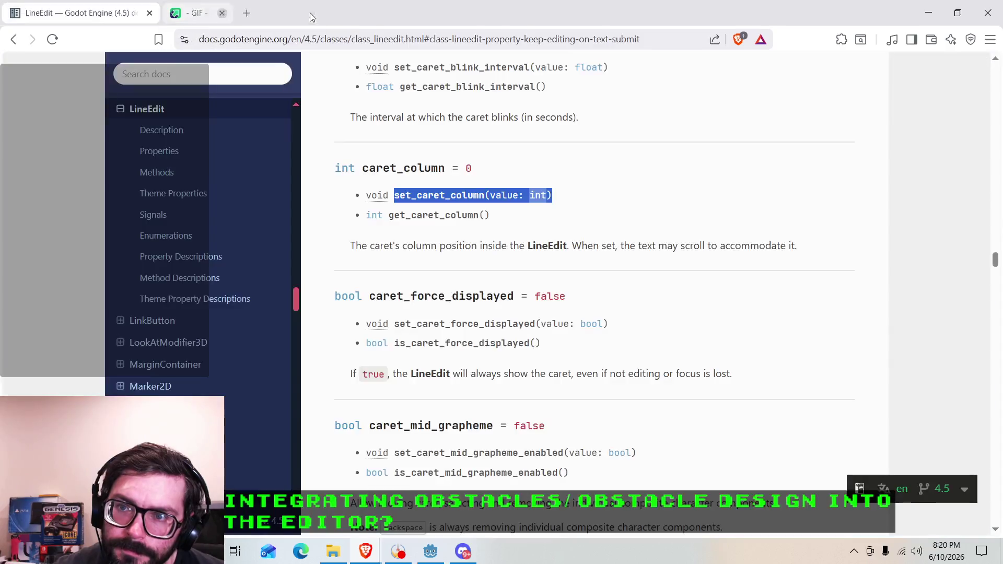
Back in Godot, run the project and jump once to see the "bounce fixed" prints.
left_click(929, 12)
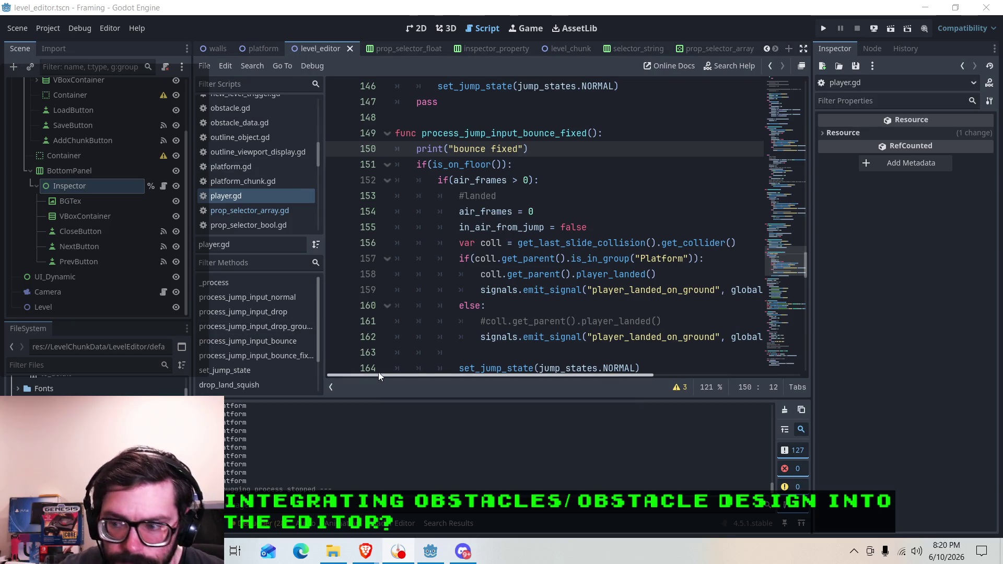
left_click(554, 181)
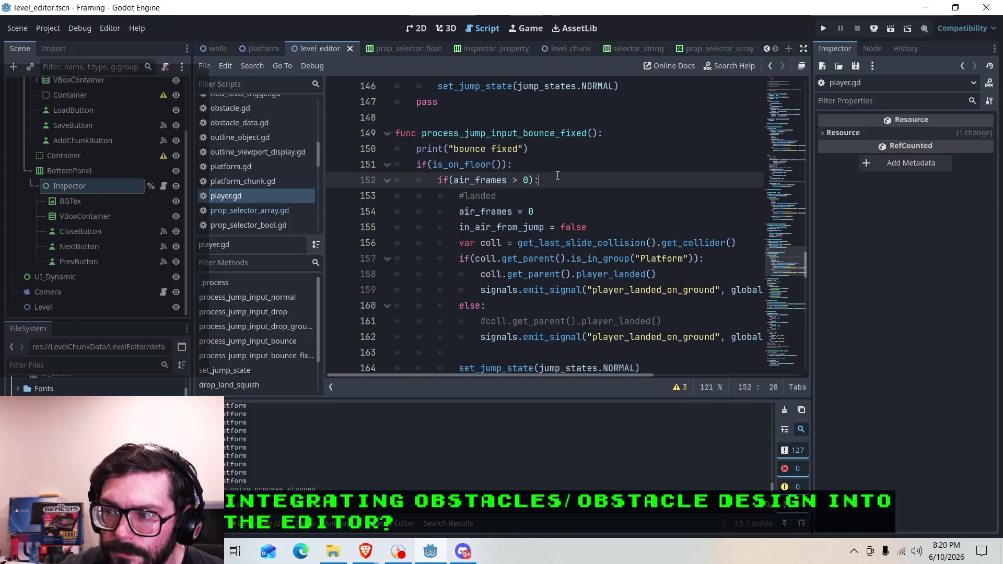
scroll(548, 302, "down", 2)
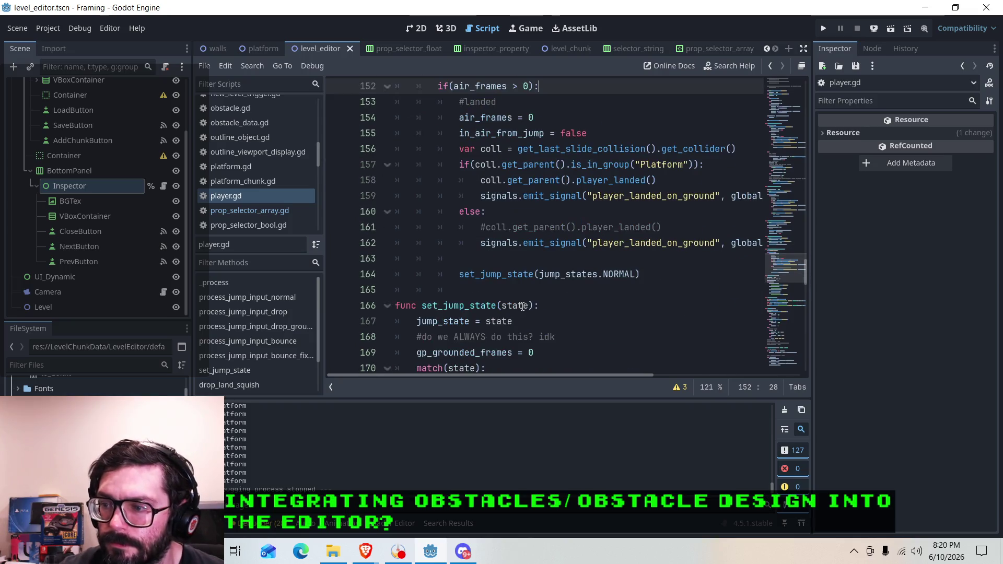
triple_click(513, 269)
scroll(554, 256, "up", 3)
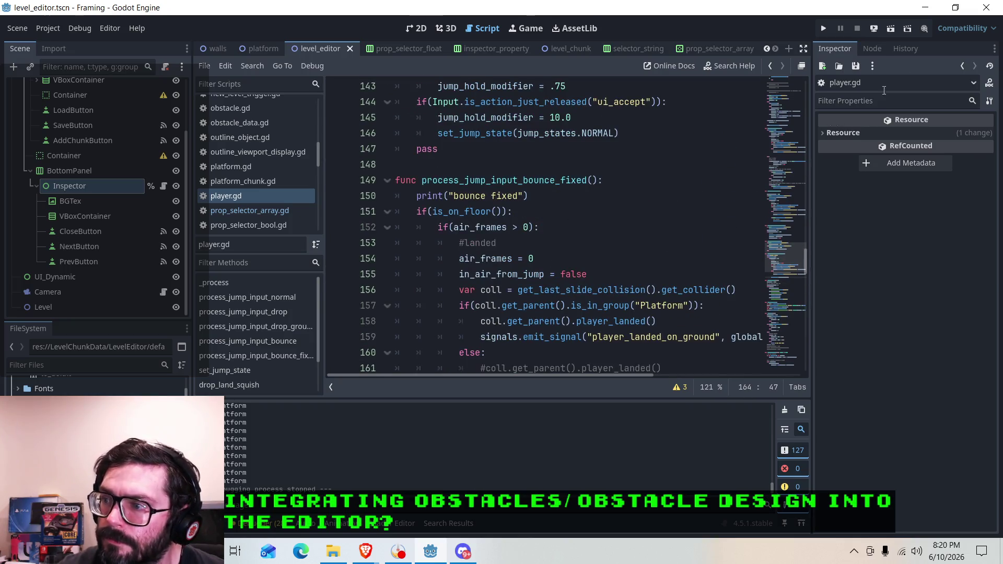
left_click(821, 33)
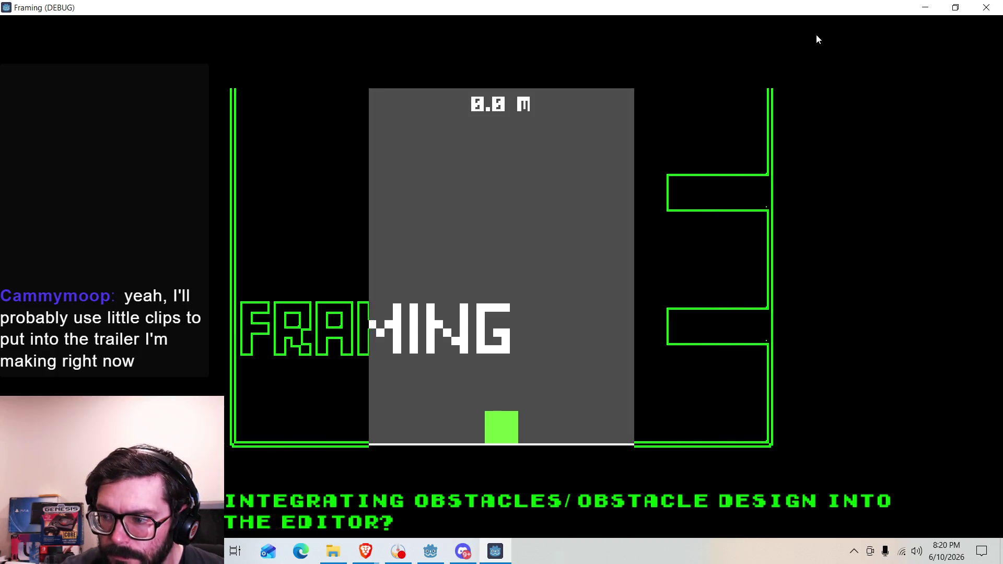
key("space")
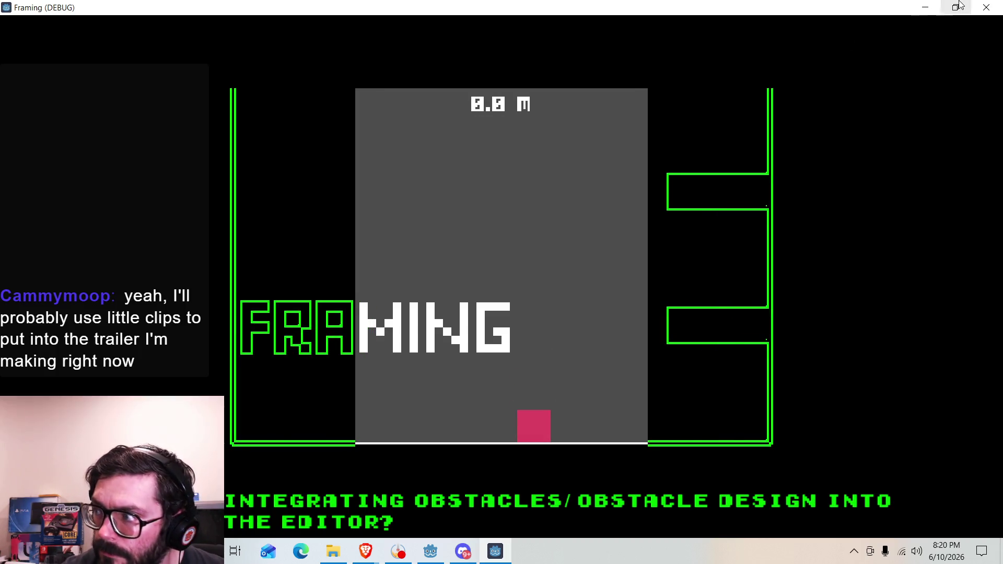
left_click(987, 7)
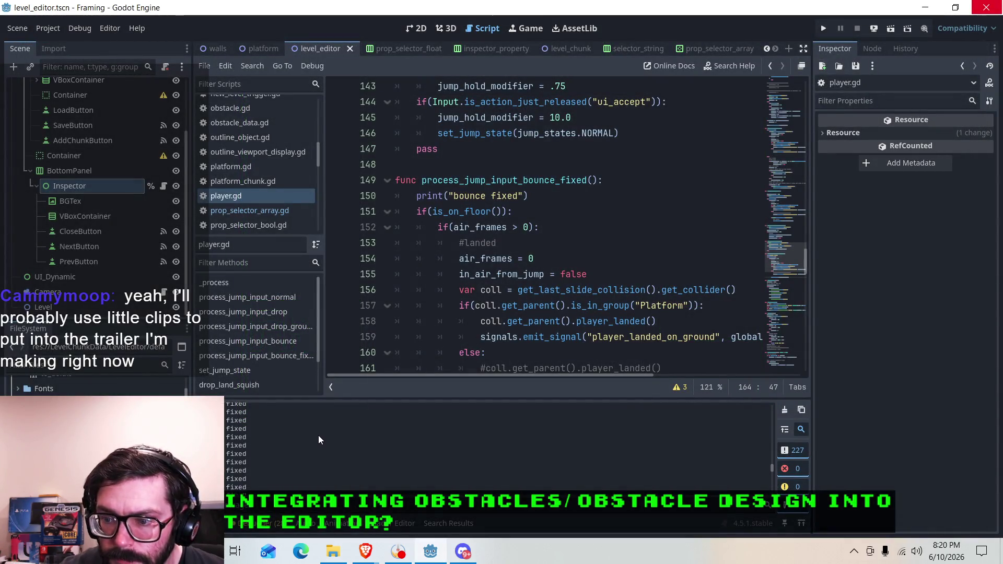
Insert print(state) as the new first line of set_jump_state on line 167.
scroll(764, 467, "up", 2)
mouse_move(773, 461)
left_mouse_down()
mouse_move(771, 424)
mouse_move(771, 444)
left_mouse_up()
scroll(487, 457, "down", 3)
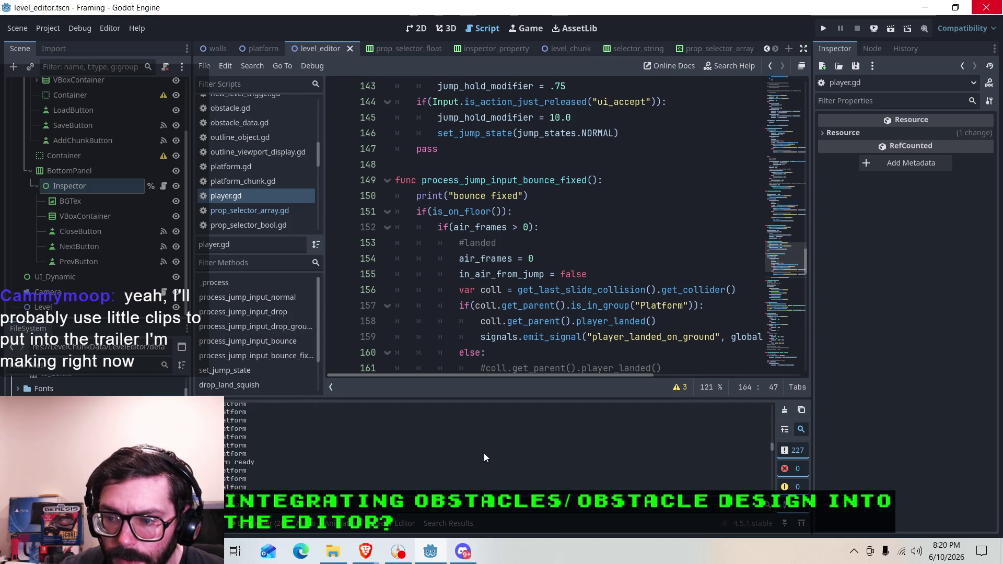
scroll(484, 459, "down", 3)
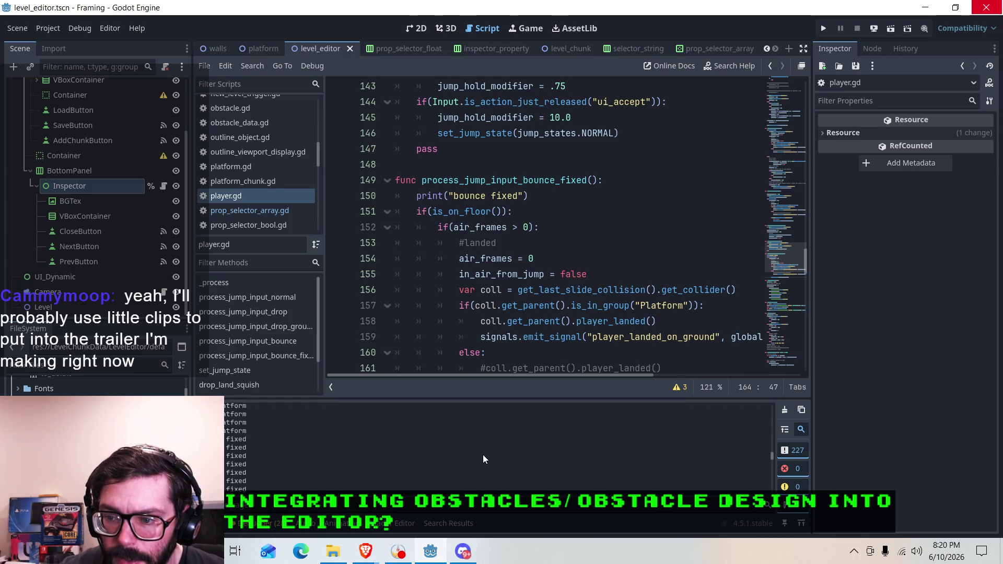
scroll(482, 459, "down", 1)
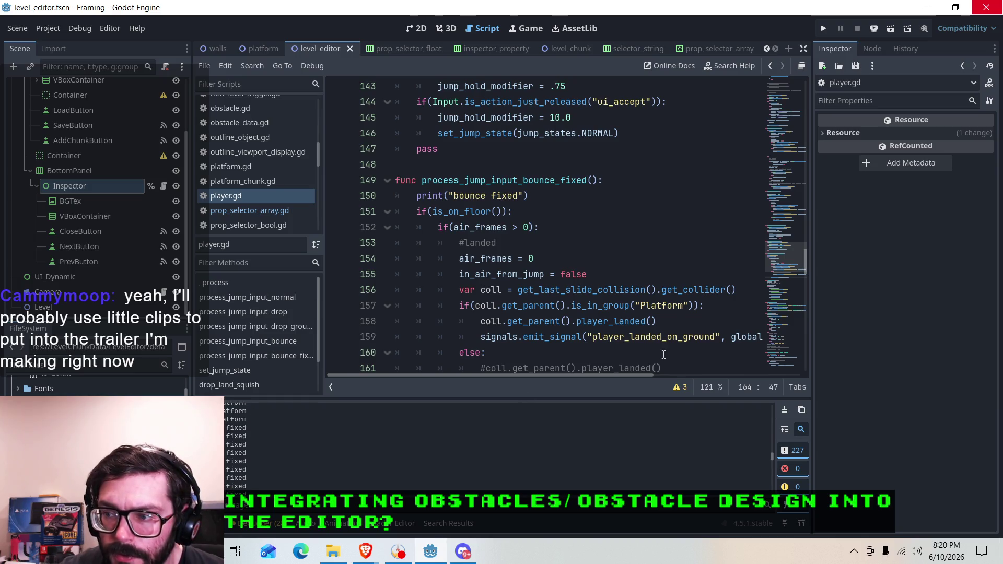
scroll(544, 257, "down", 5)
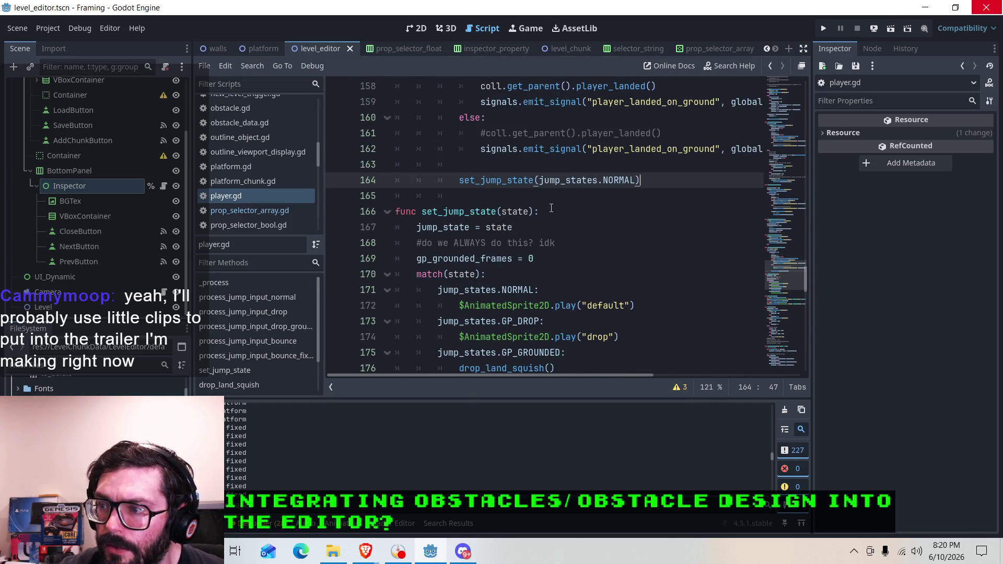
left_click(552, 208)
scroll(543, 220, "up", 4)
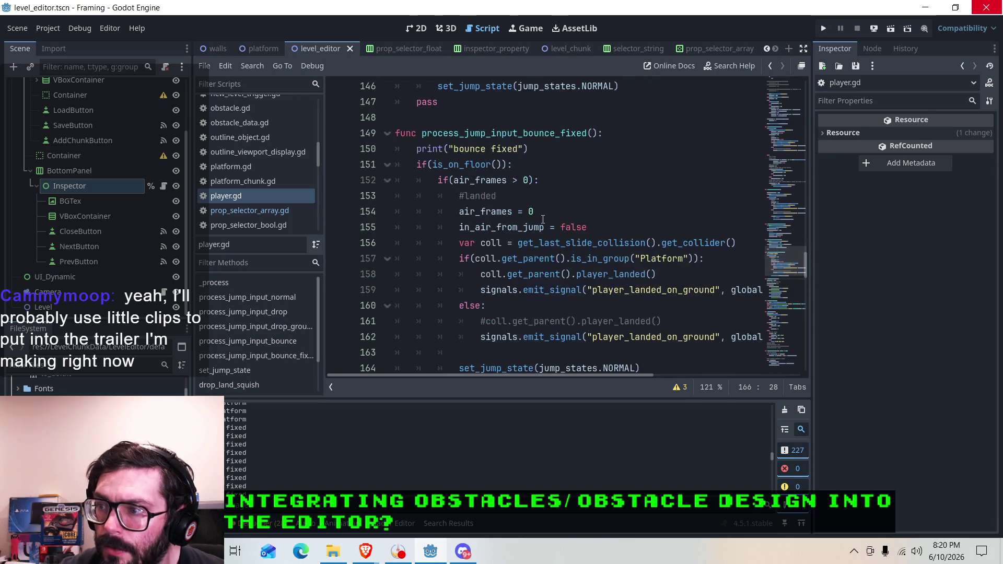
scroll(543, 220, "up", 3)
scroll(541, 220, "down", 3)
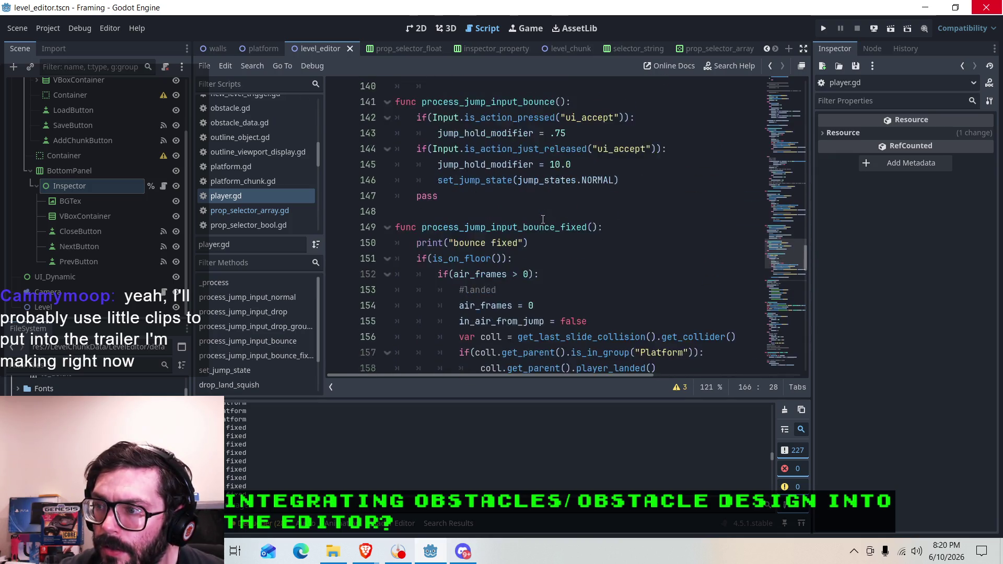
scroll(539, 220, "down", 4)
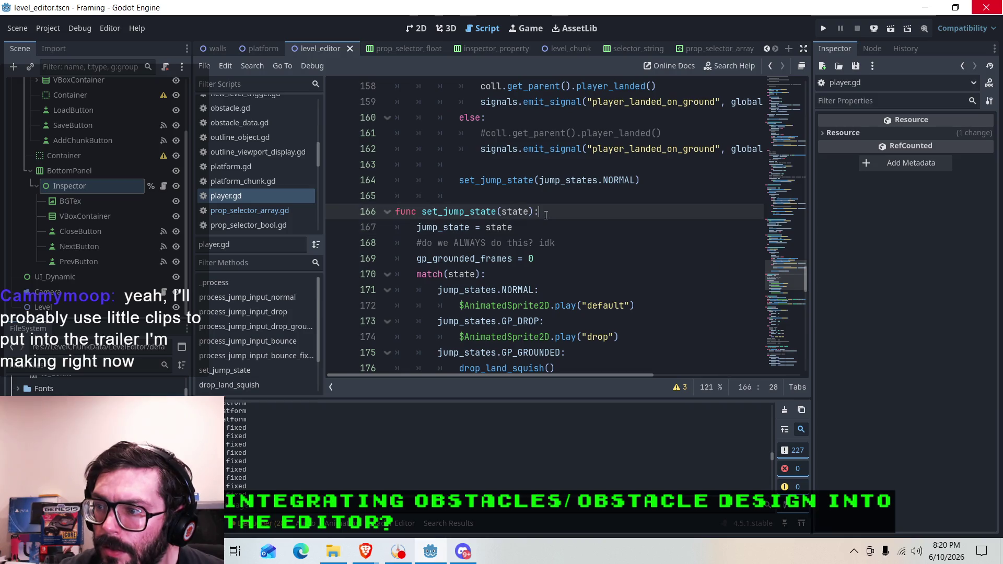
key("Return")
type("p")
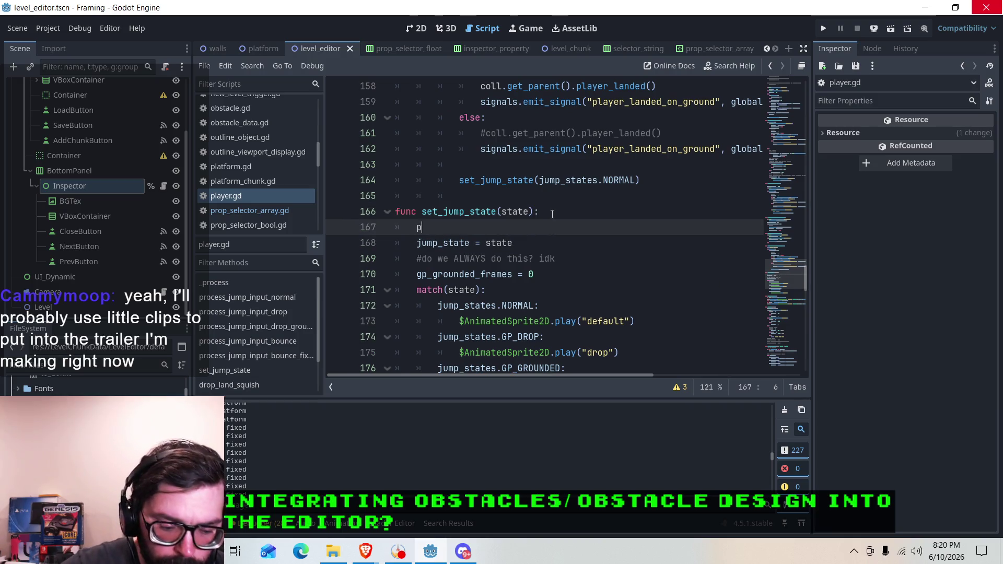
type("rint(state")
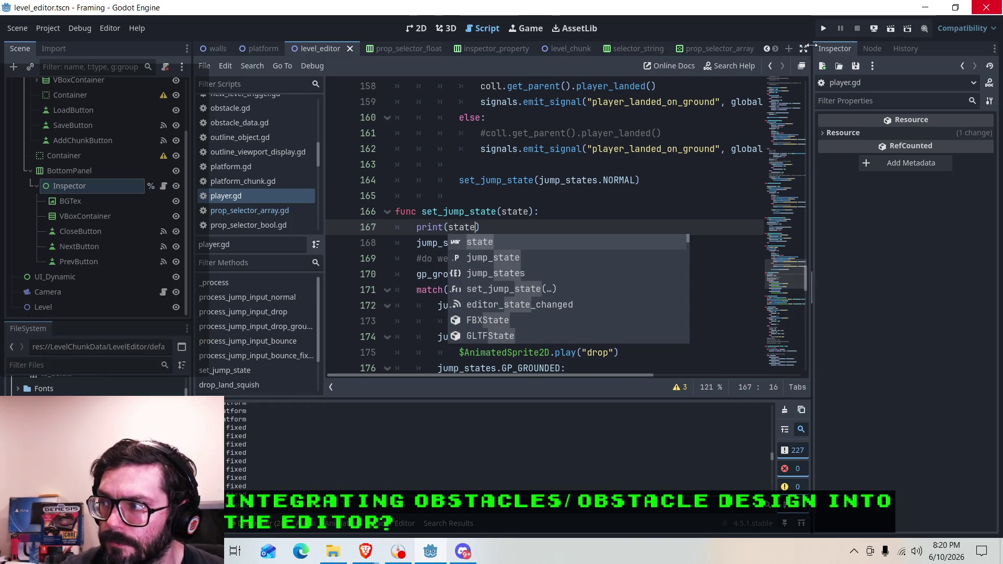
left_click(56, 28)
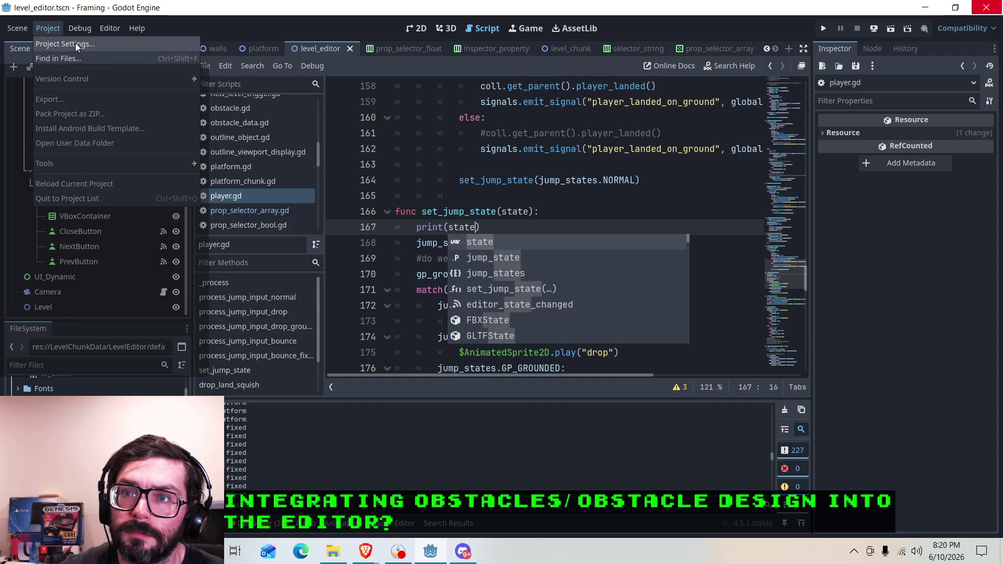
left_click(75, 43)
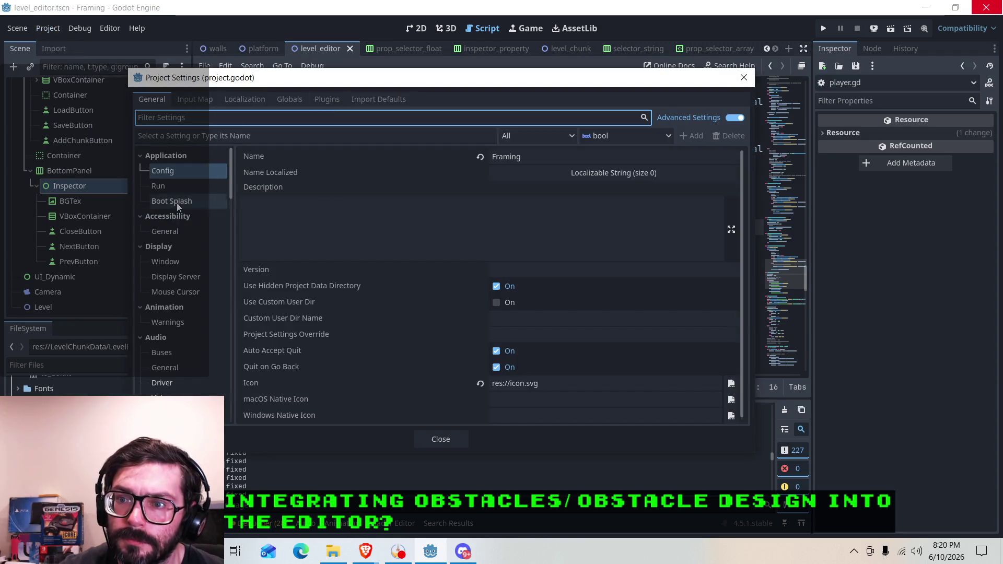
left_click(181, 234)
left_click(179, 264)
left_click(544, 207)
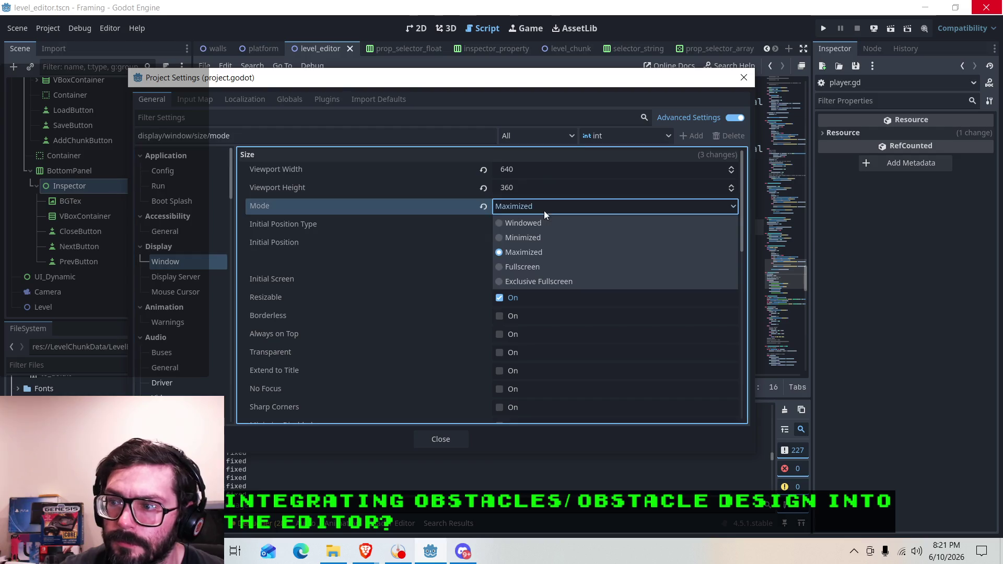
left_click(528, 252)
left_click(439, 439)
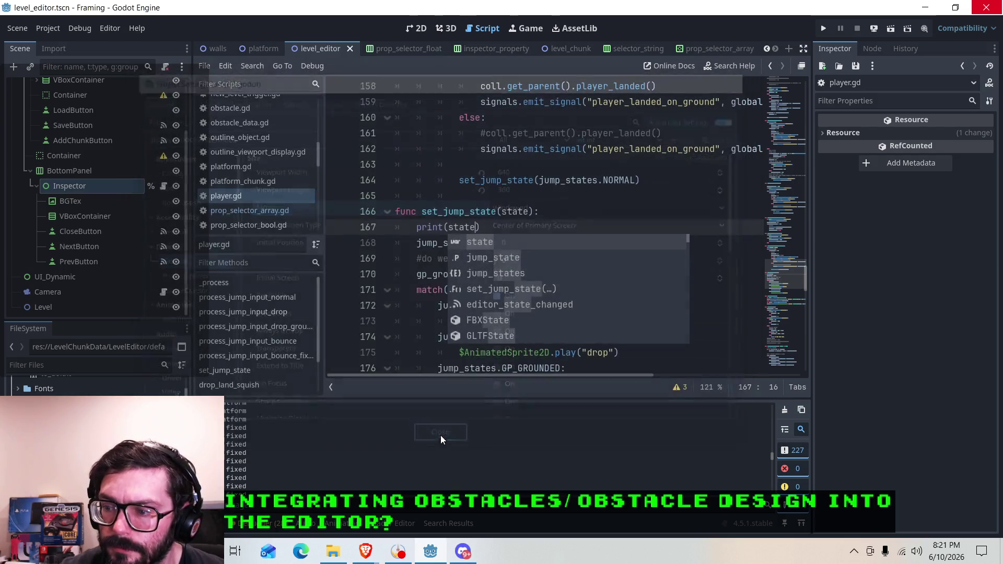
left_click(822, 29)
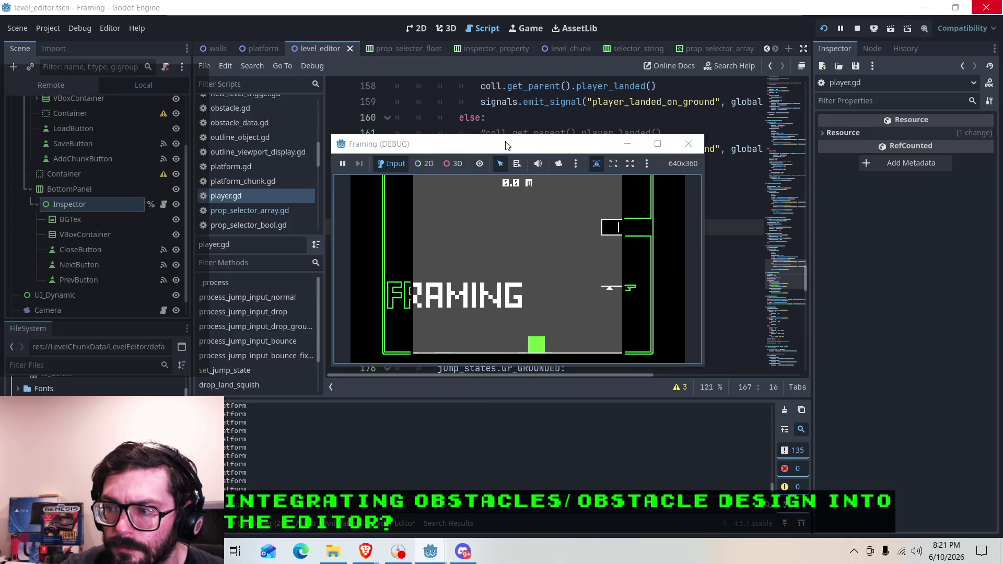
key("space")
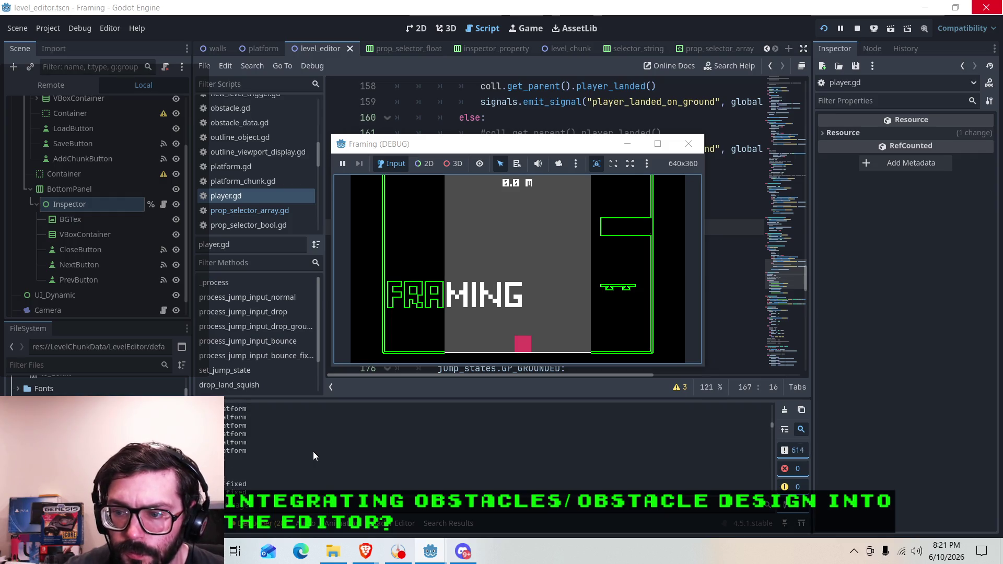
left_click(689, 147)
scroll(577, 204, "up", 2)
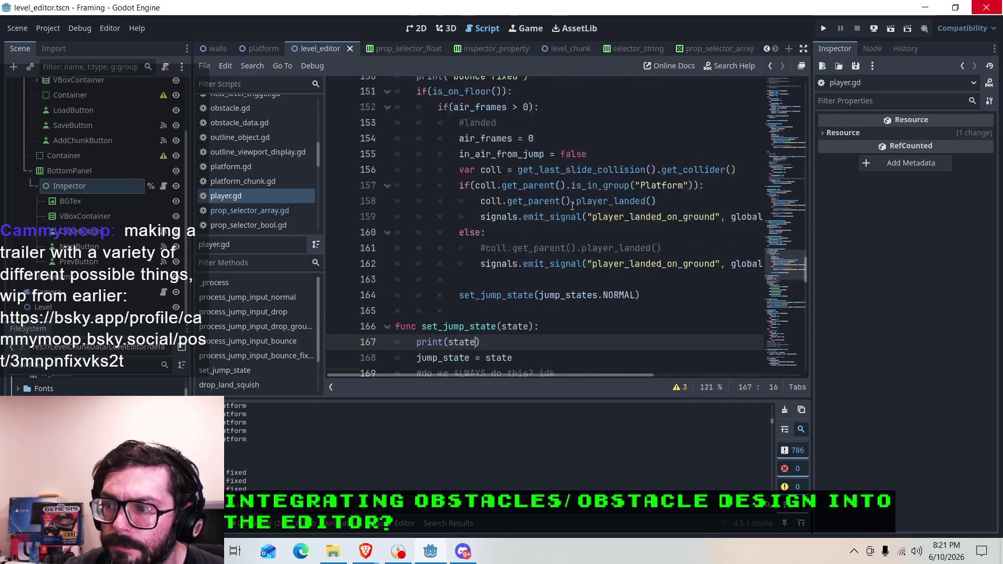
scroll(489, 286, "down", 2)
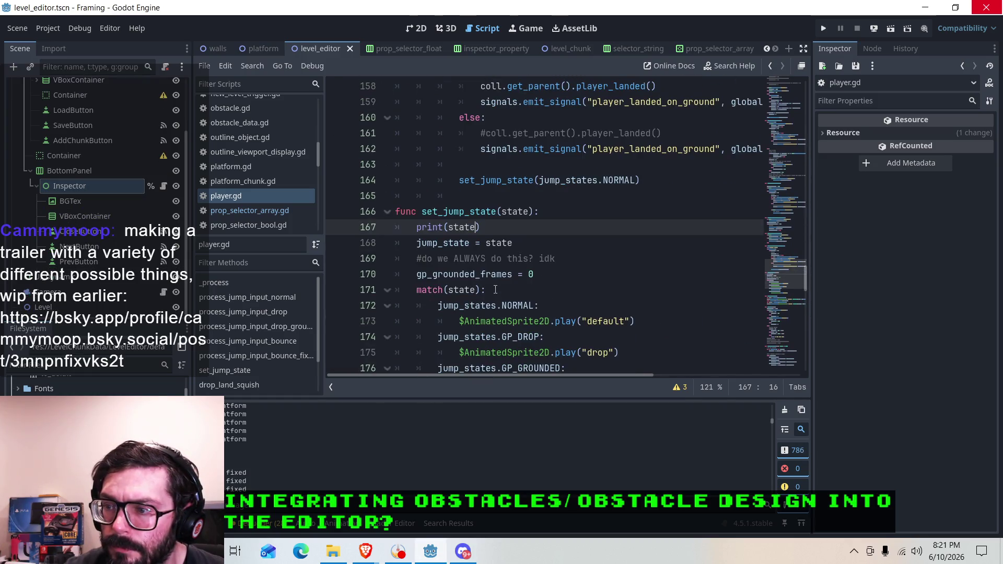
scroll(554, 281, "down", 1)
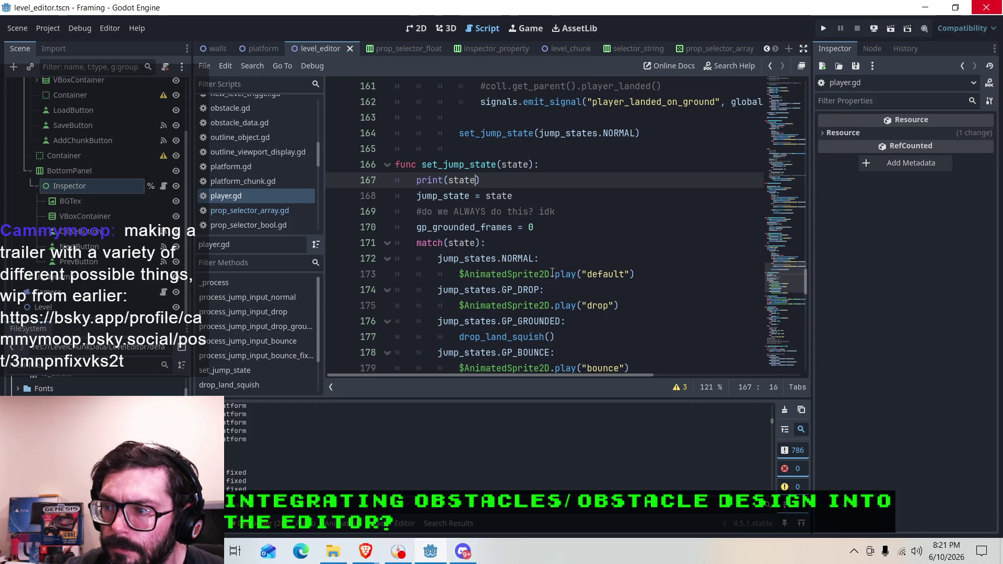
scroll(552, 272, "up", 20)
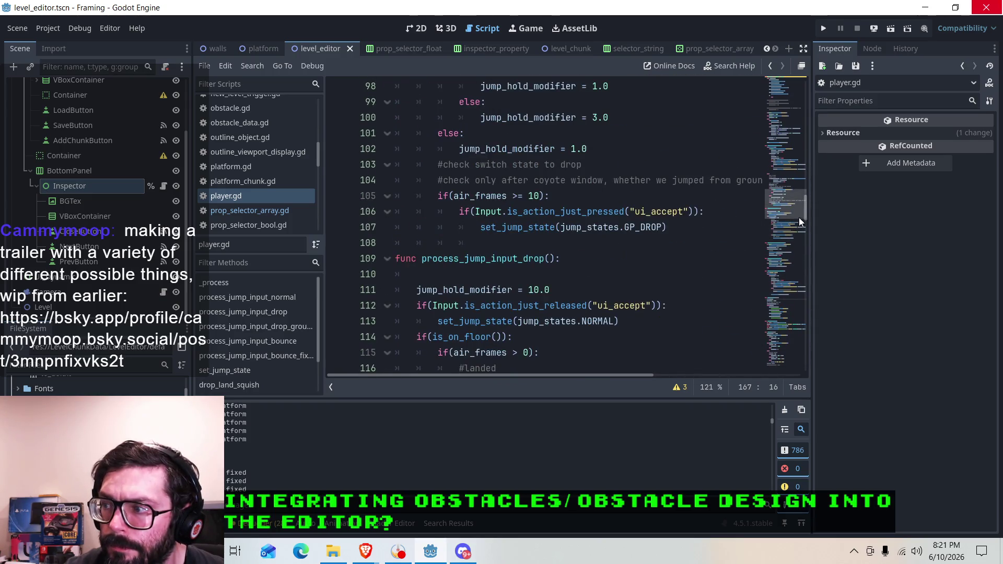
scroll(799, 217, "up", 20)
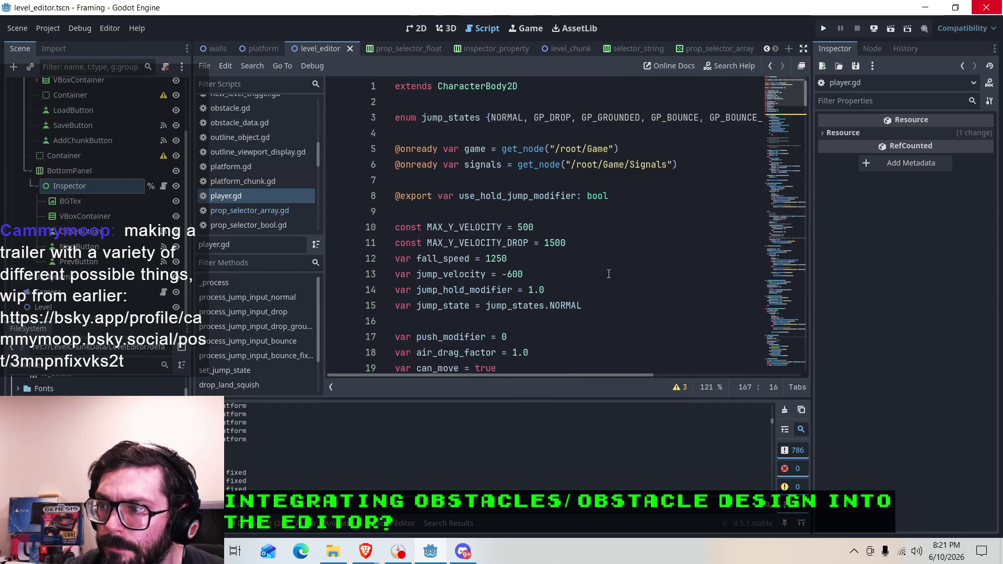
left_click_drag(499, 376, 537, 374)
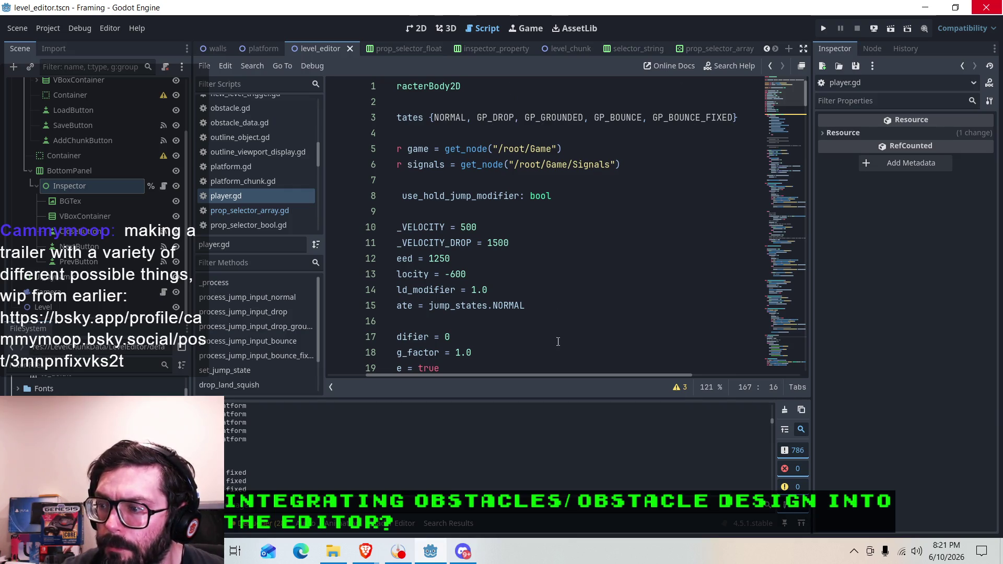
left_click_drag(551, 375, 402, 363)
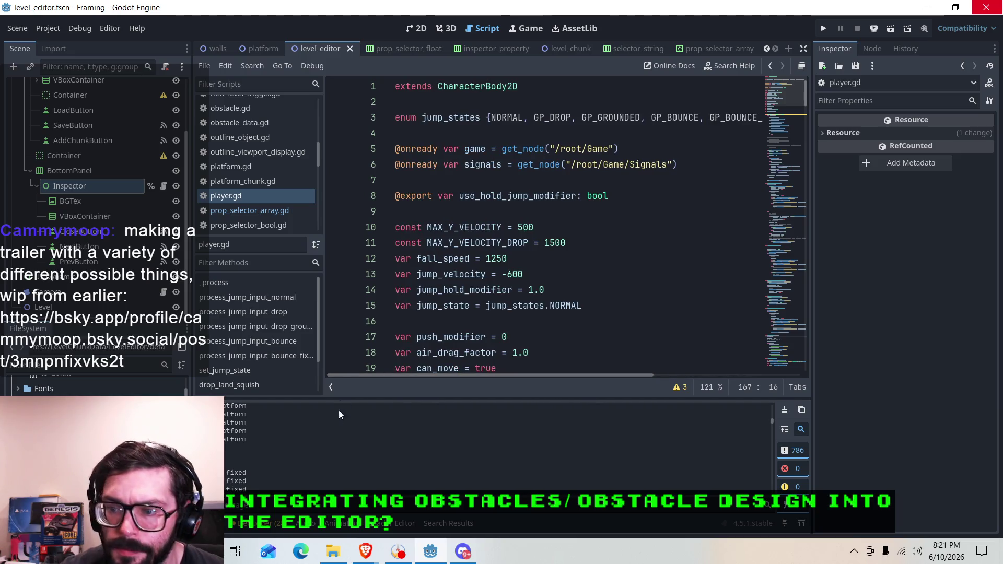
scroll(321, 439, "down", 2)
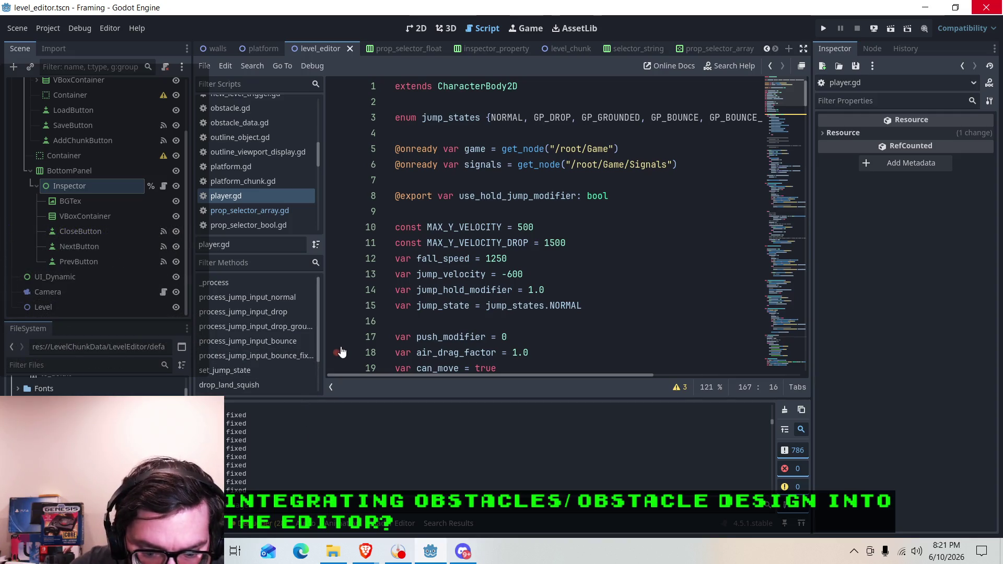
key("alt+Tab")
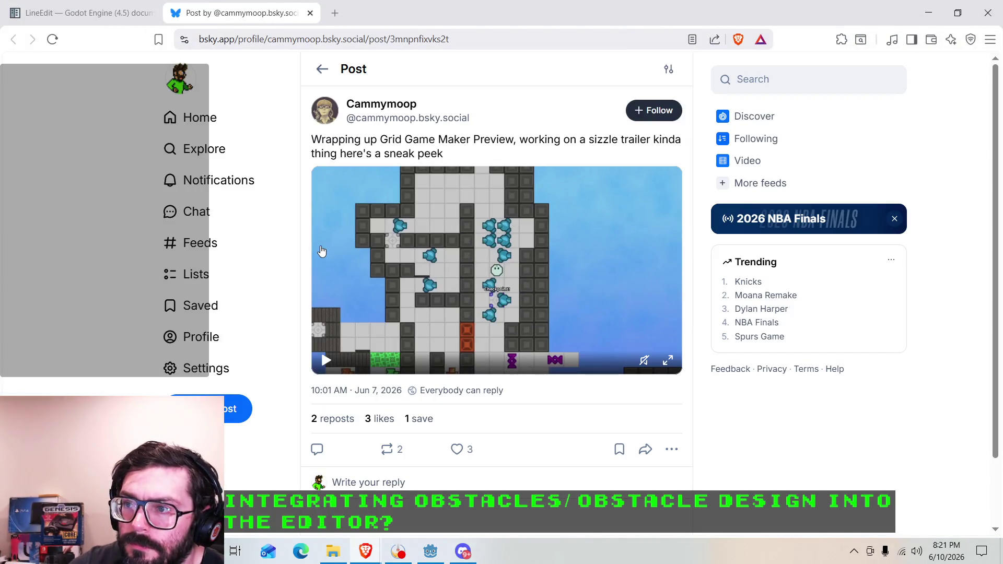
Like and repost the trailer sneak-peek post, and follow its author.
left_click(457, 449)
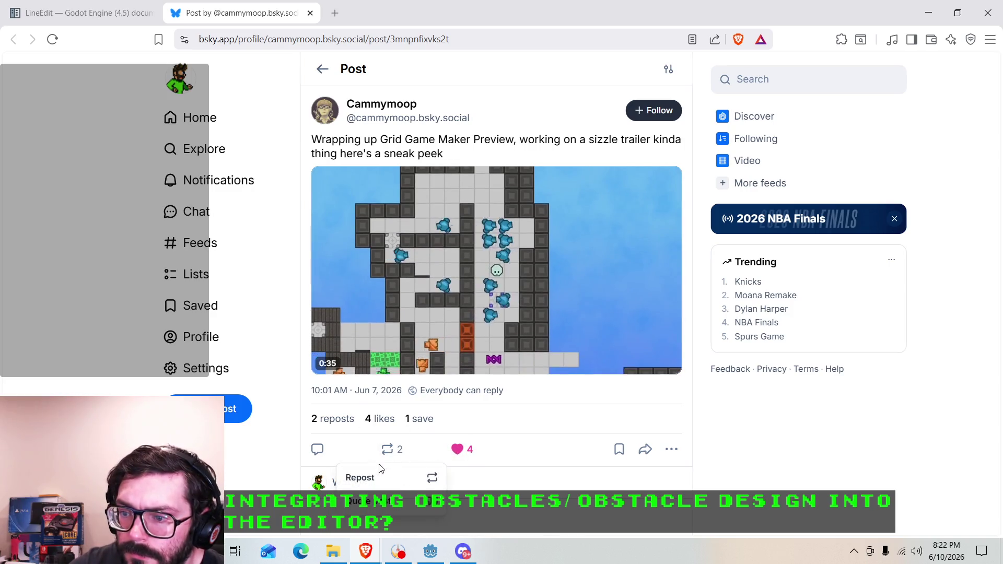
left_click(360, 478)
left_click(650, 111)
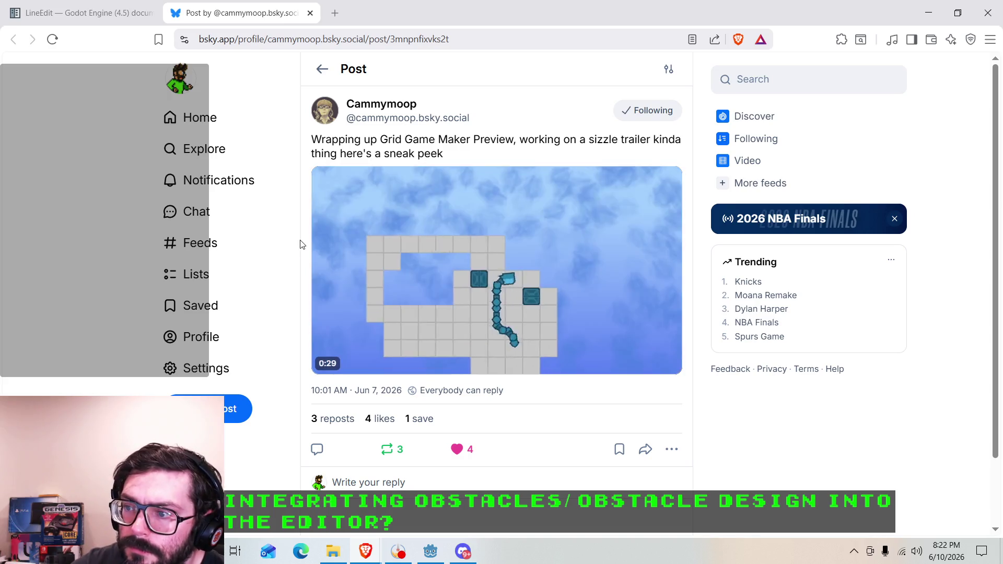
Go to the Bluesky home feed, then close the Bluesky tab.
scroll(295, 250, "down", 1)
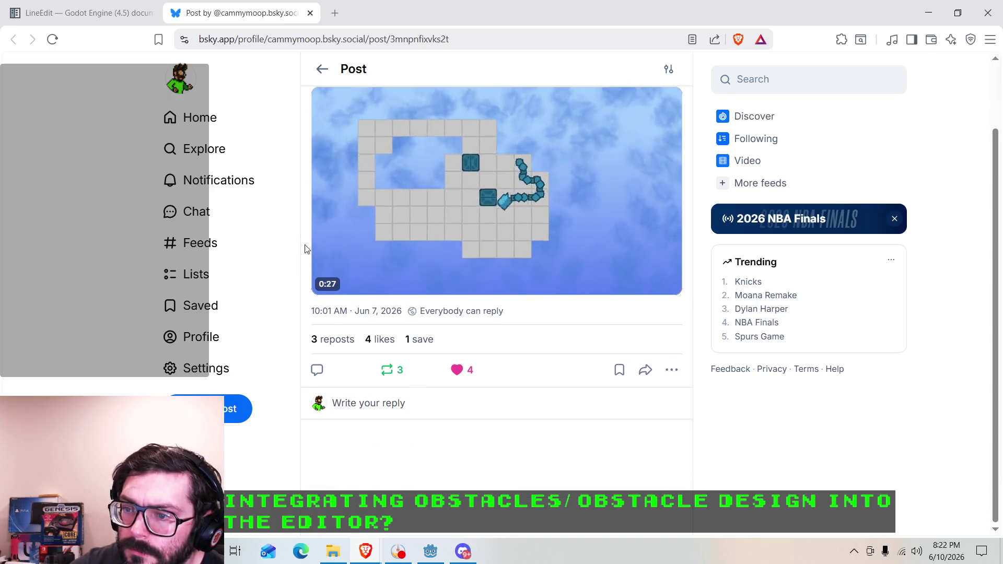
left_click(199, 118)
left_click(310, 13)
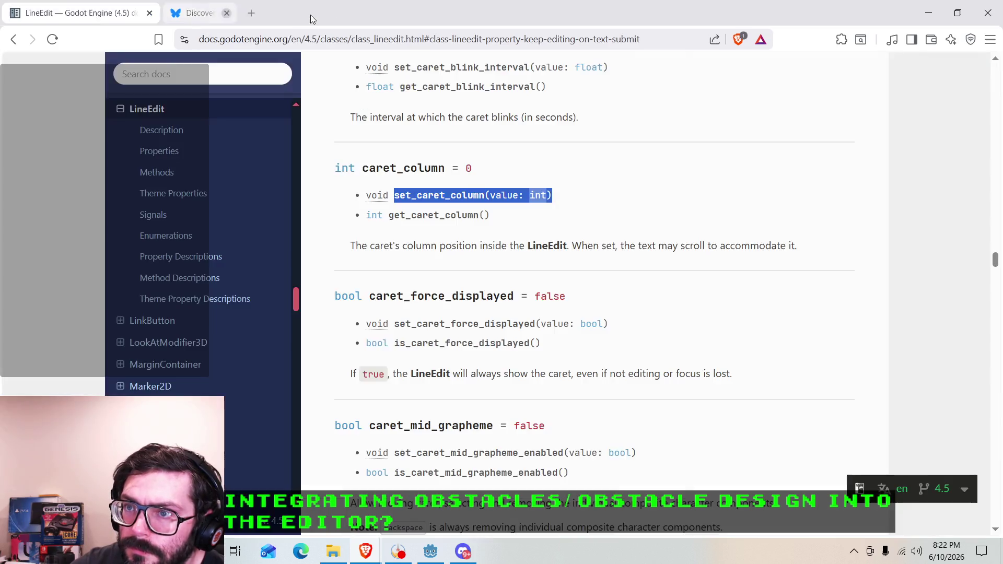
Minimize the browser to bring the Godot editor with player.gd back in front.
left_click(929, 12)
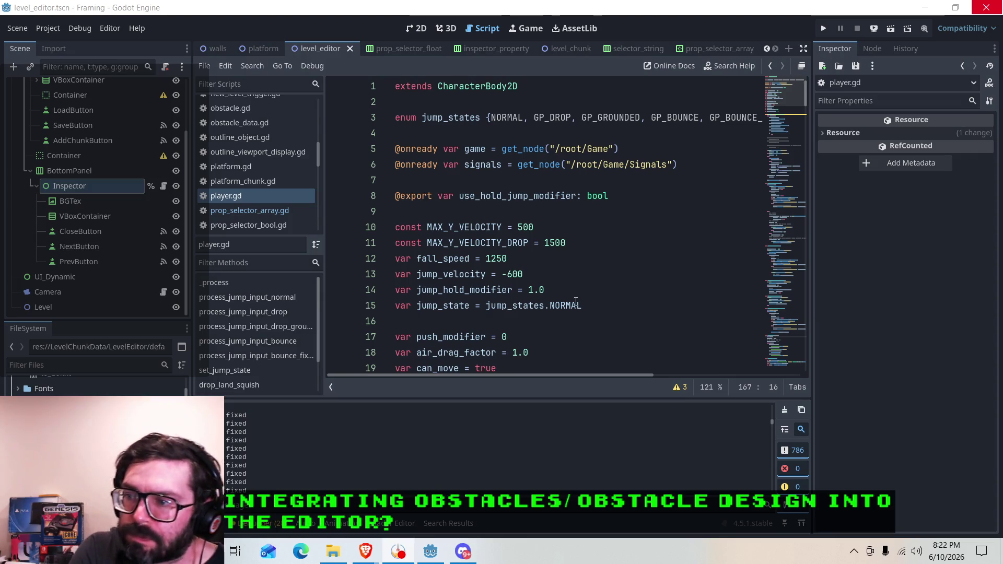
scroll(578, 301, "down", 1)
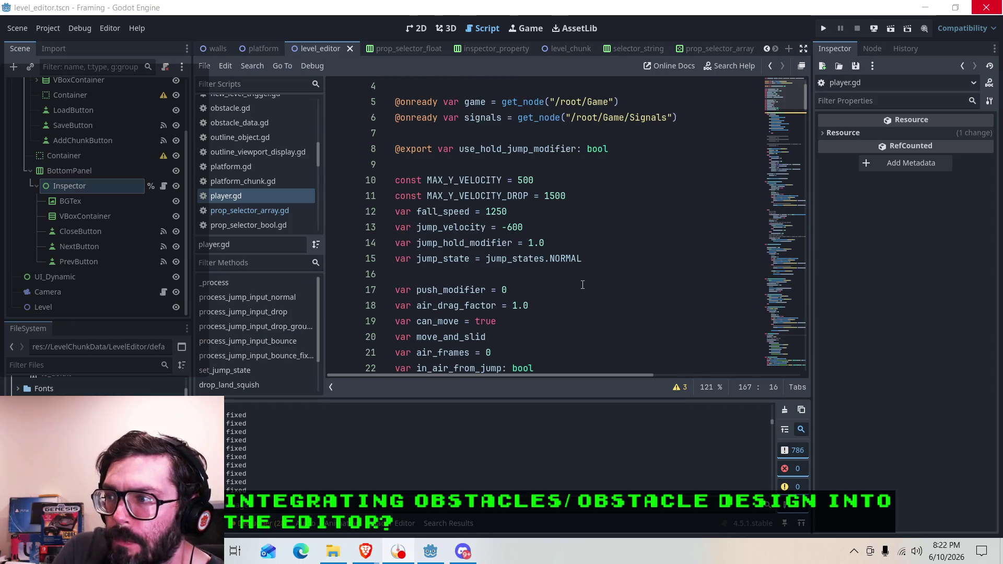
scroll(590, 293, "down", 5)
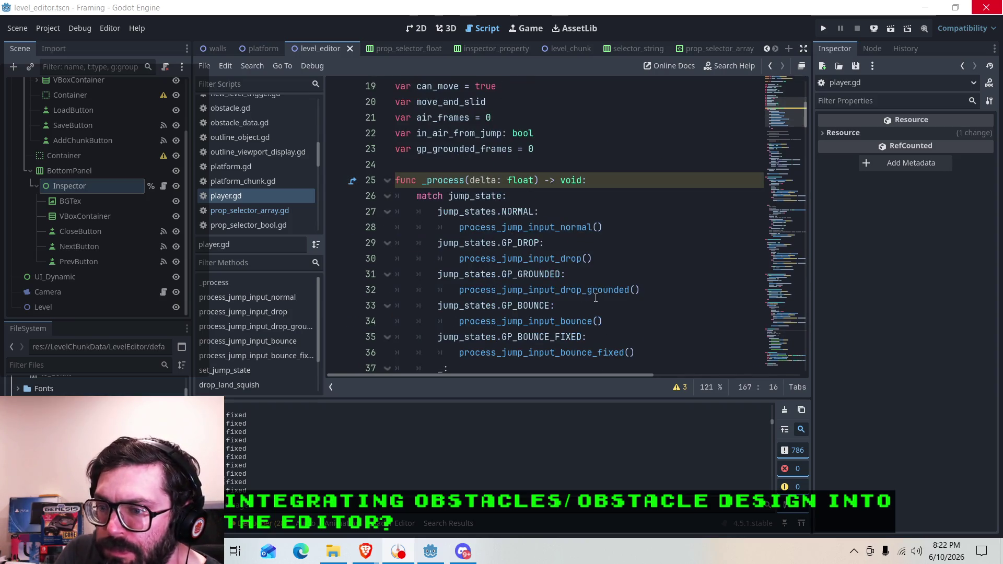
scroll(596, 298, "down", 1)
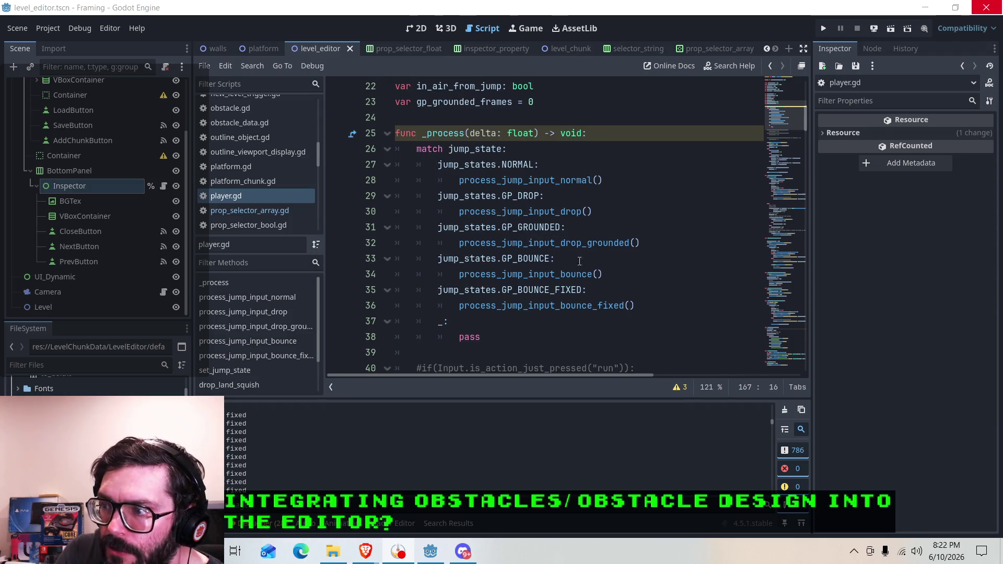
scroll(561, 300, "down", 7)
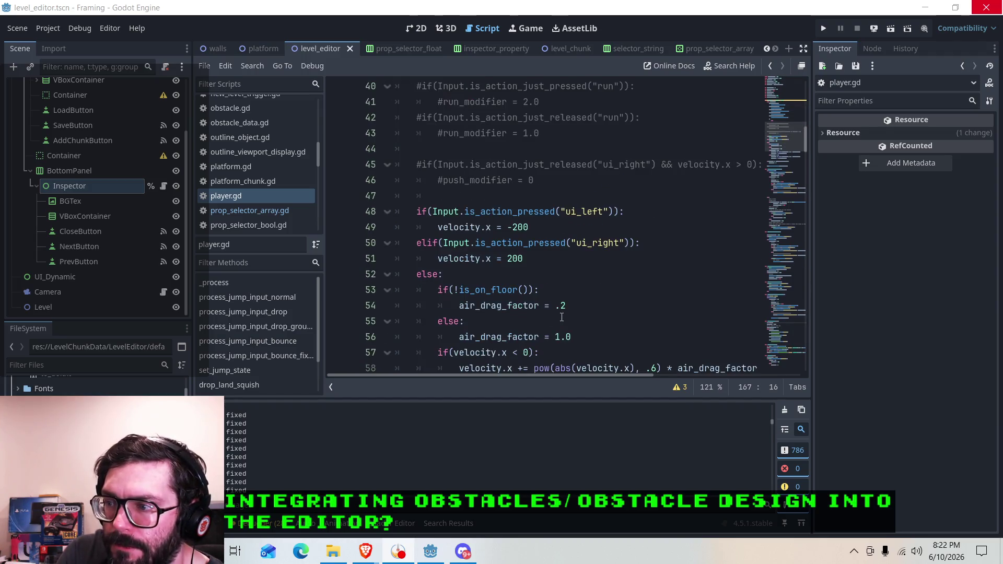
scroll(554, 308, "down", 6)
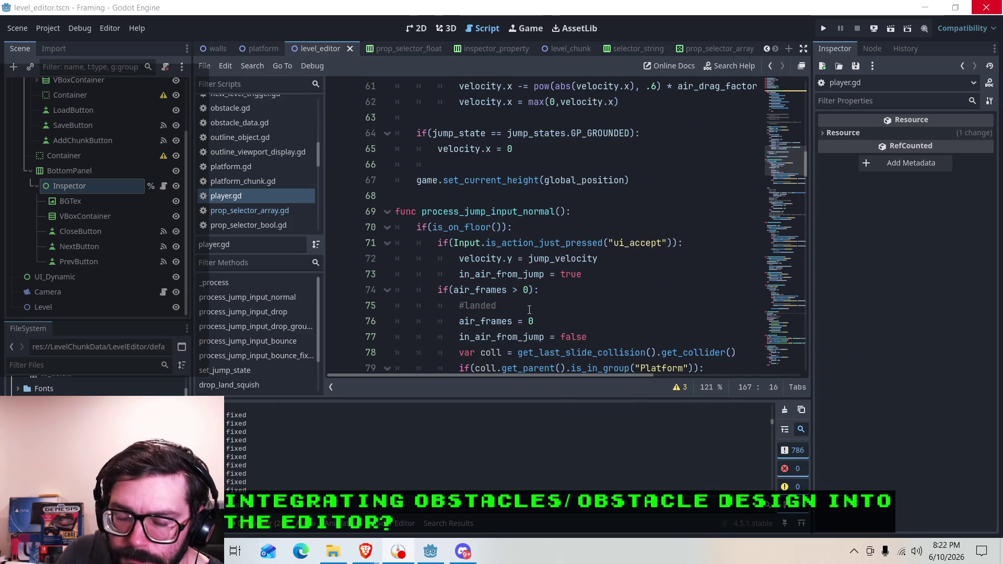
left_click(522, 227)
left_click(606, 258)
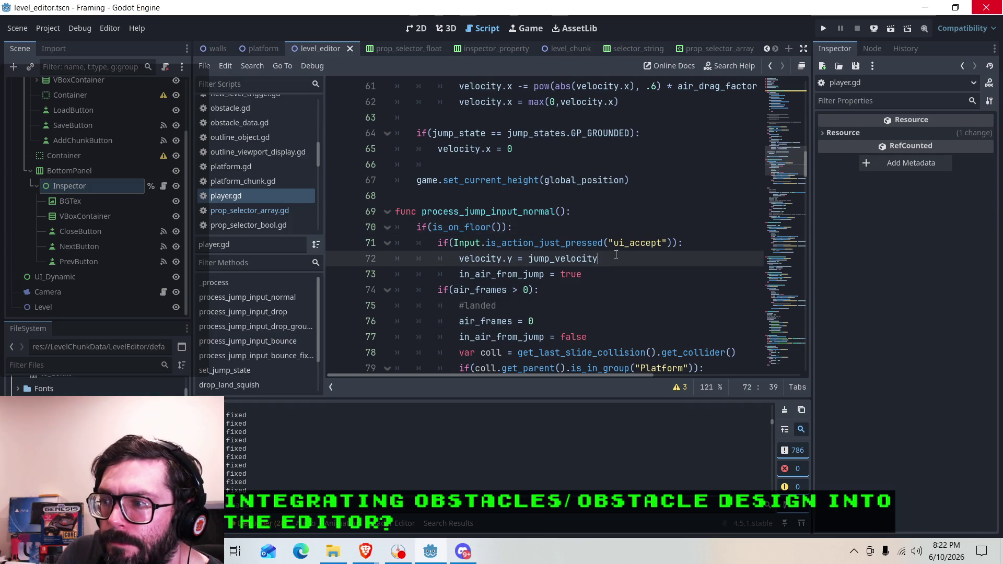
left_click(608, 274)
scroll(608, 274, "down", 14)
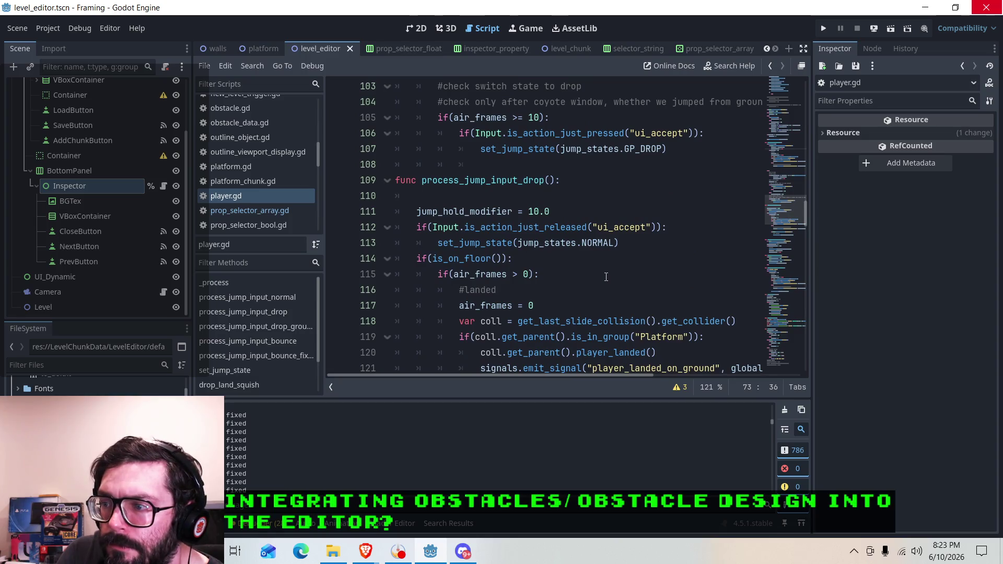
scroll(606, 277, "down", 1)
scroll(607, 277, "down", 2)
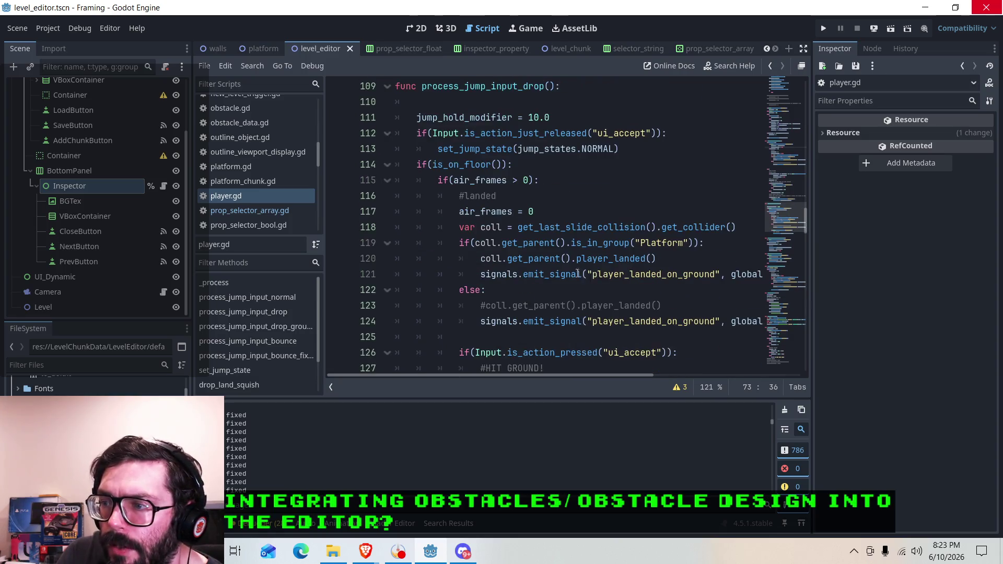
scroll(488, 283, "up", 2)
scroll(488, 283, "down", 11)
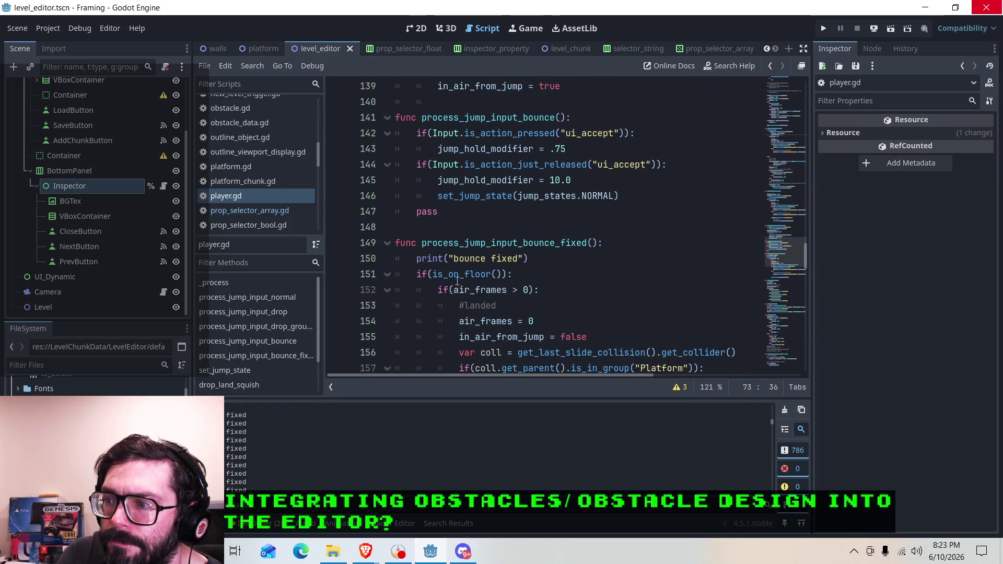
left_click(459, 290)
left_click(460, 308)
left_click(466, 305)
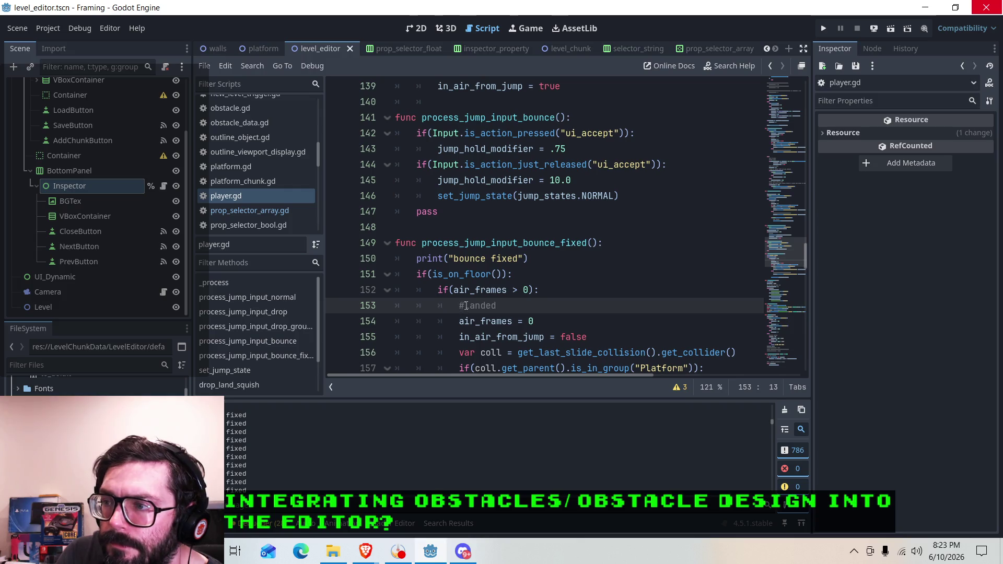
left_click(542, 197)
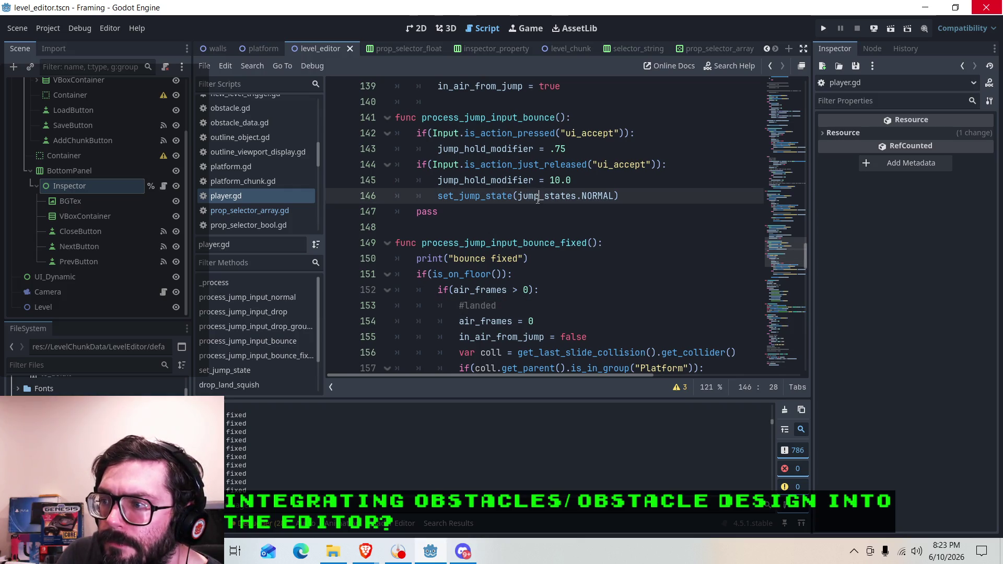
left_click(572, 165)
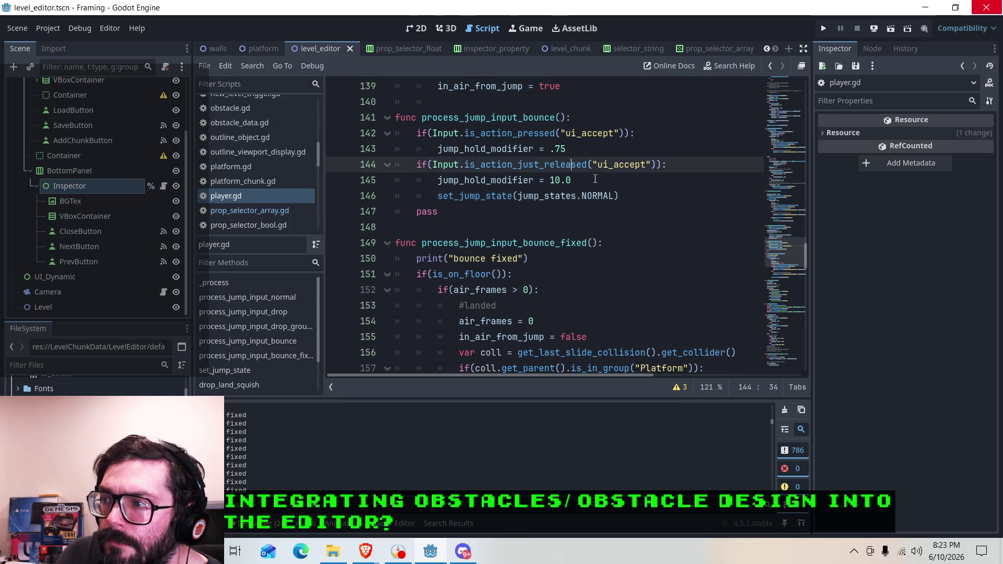
scroll(584, 230, "up", 3)
left_click(583, 230)
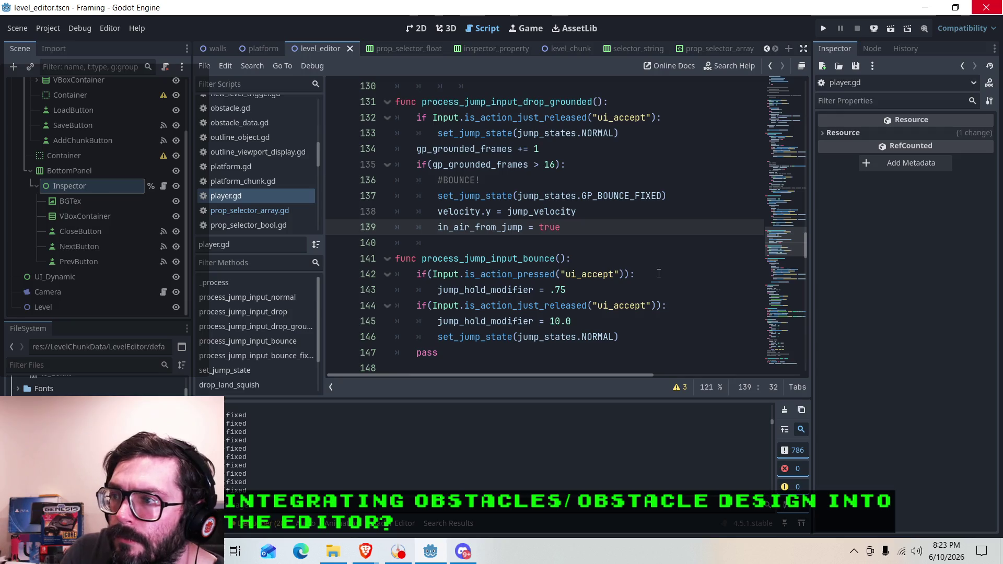
Jump to the process_jump_input_bounce_fixed definition and review its code.
scroll(616, 264, "down", 1)
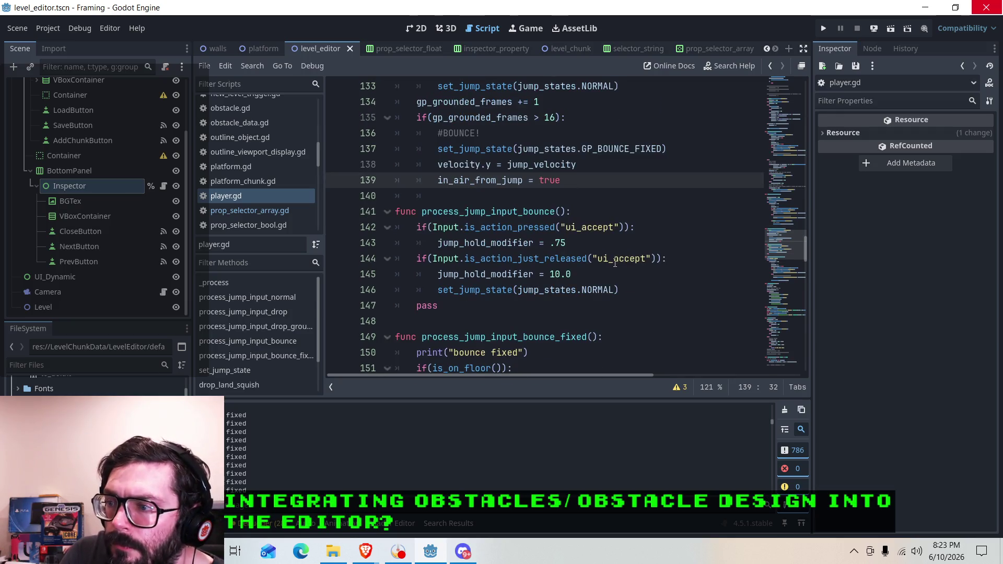
scroll(614, 266, "up", 10)
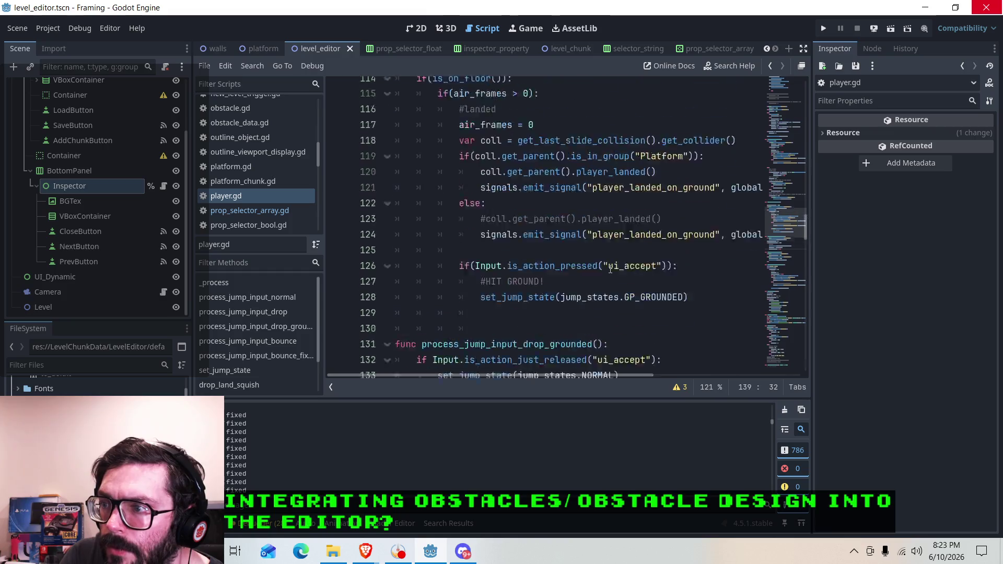
scroll(610, 269, "up", 14)
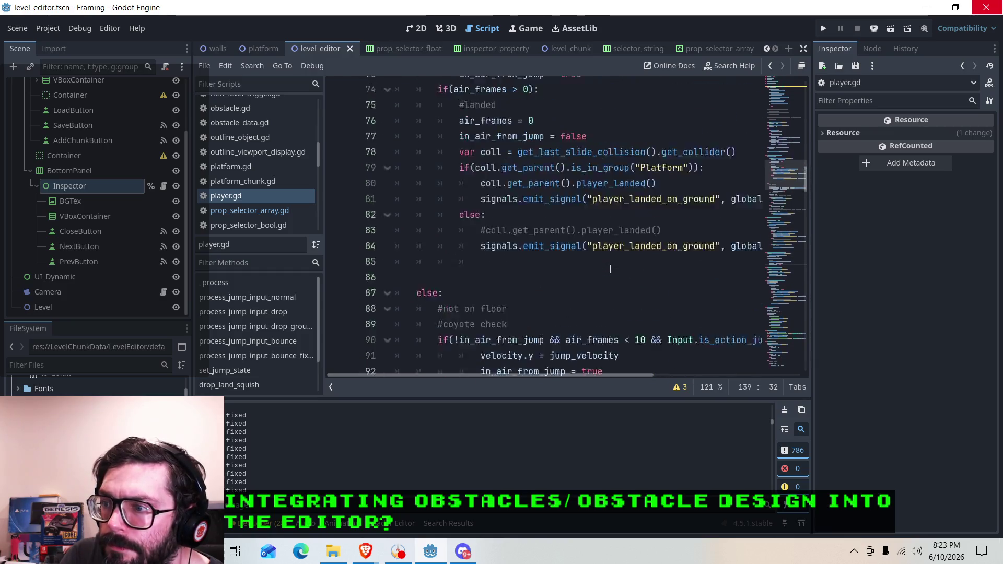
scroll(611, 269, "up", 8)
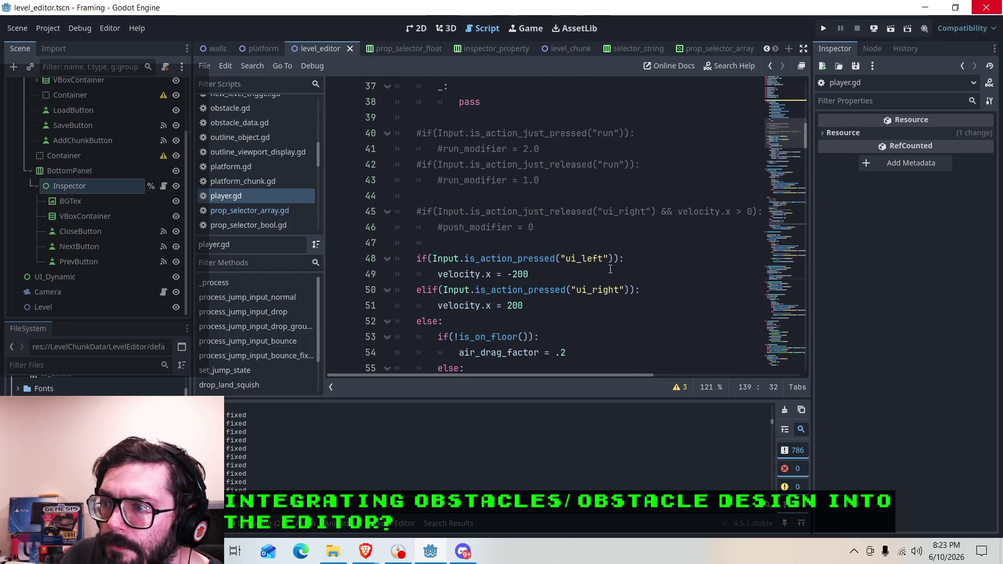
scroll(611, 269, "up", 4)
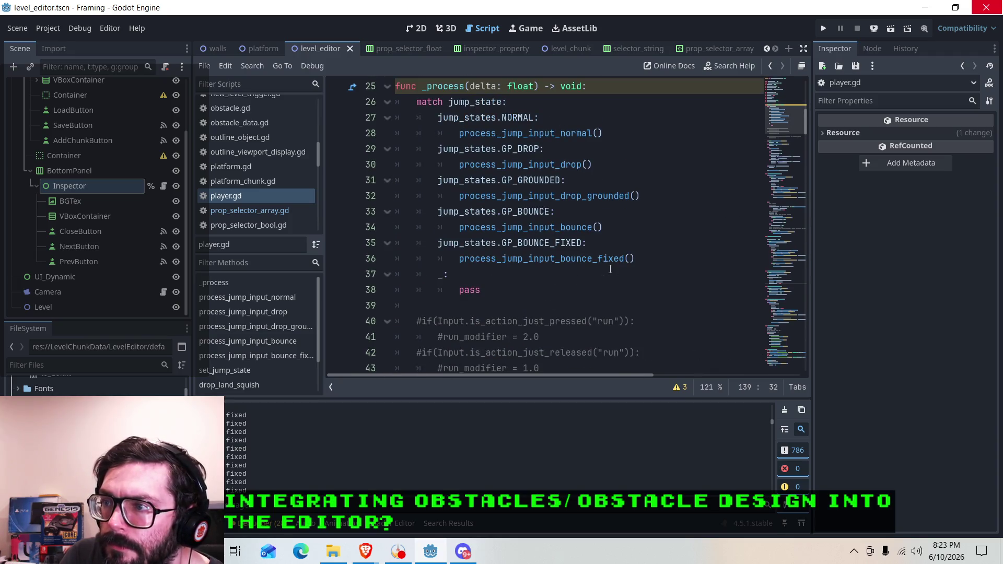
scroll(610, 269, "down", 5)
scroll(610, 269, "down", 4)
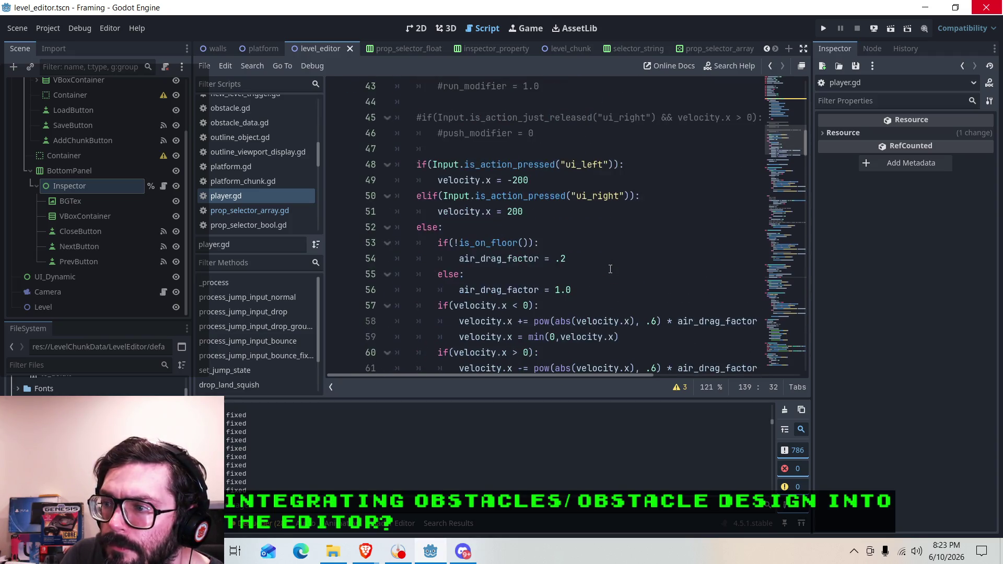
scroll(610, 269, "down", 1)
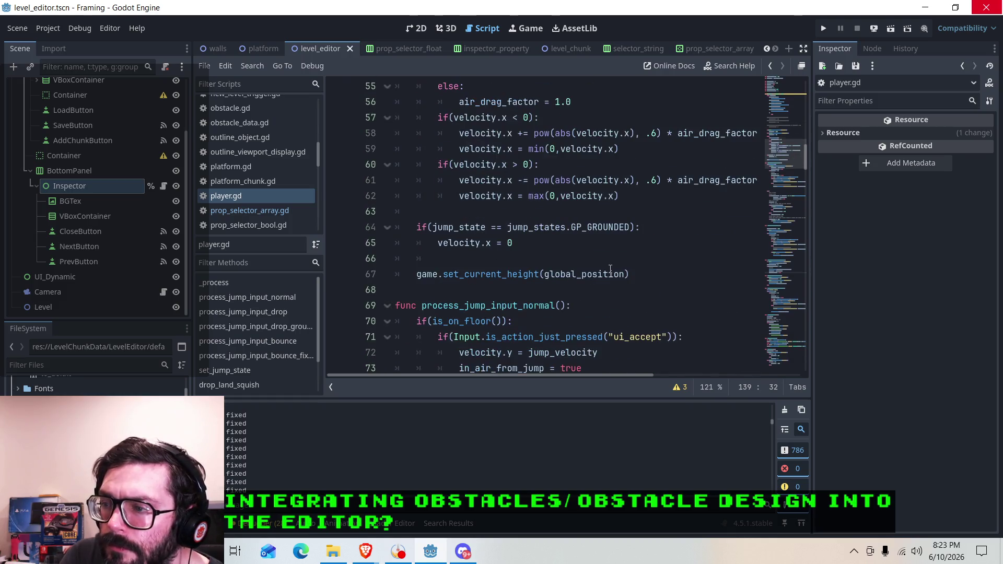
scroll(656, 263, "up", 11)
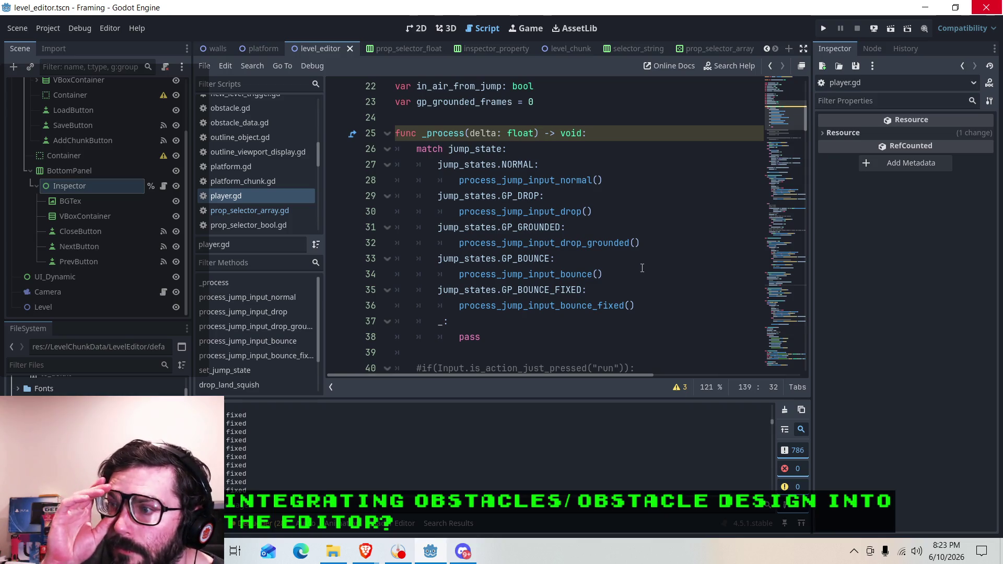
left_click(609, 307, "ctrl")
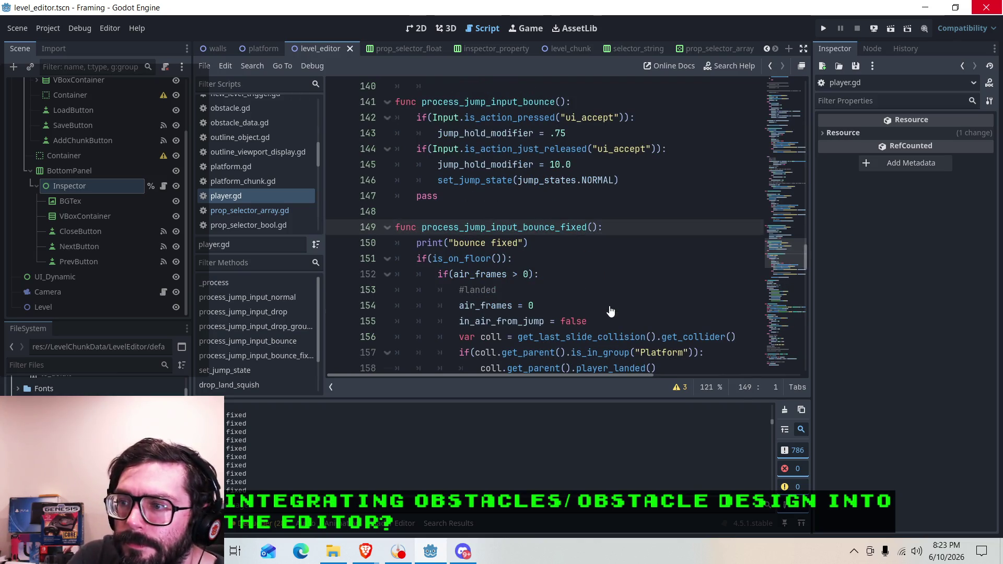
scroll(609, 312, "down", 2)
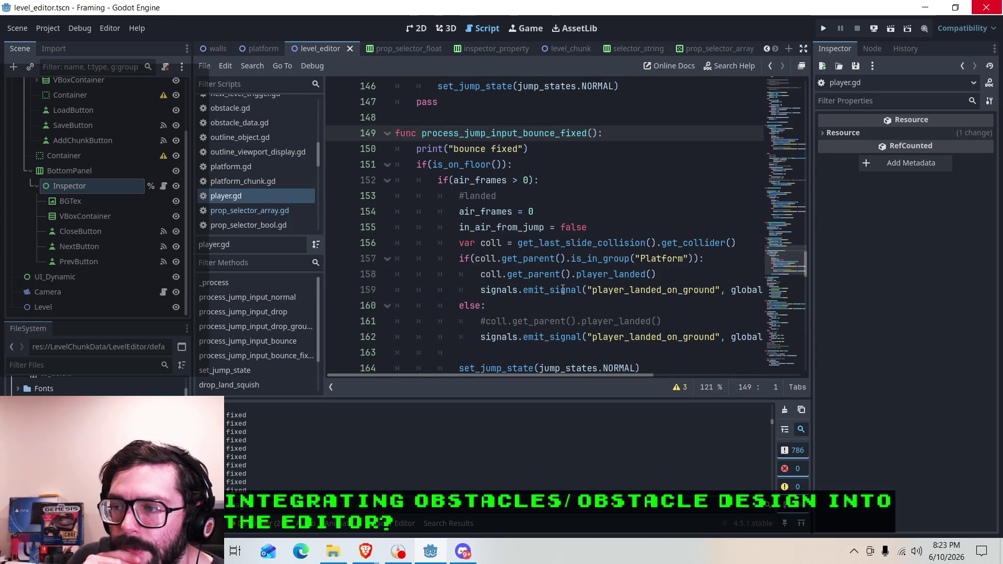
scroll(572, 244, "down", 7)
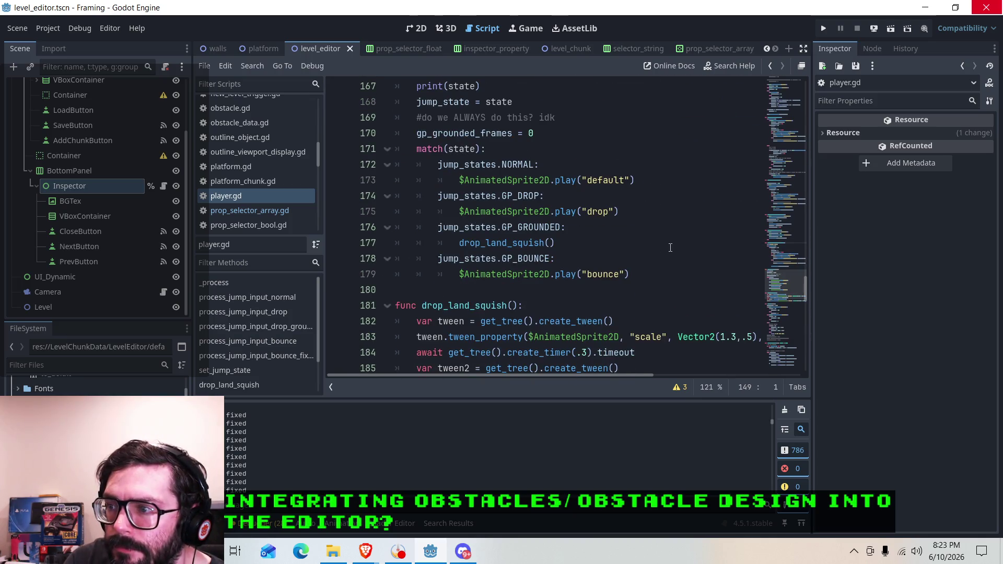
scroll(671, 248, "up", 13)
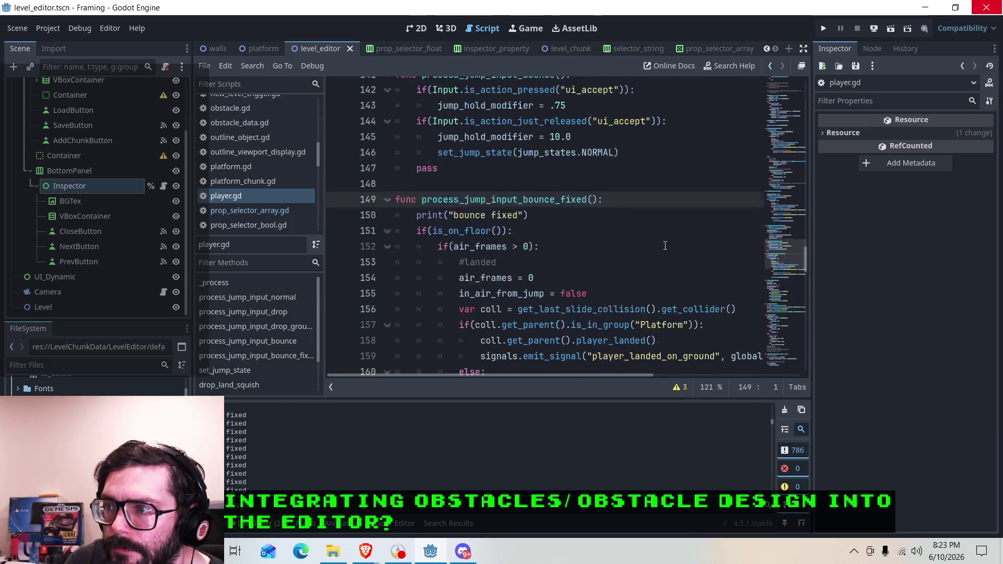
scroll(665, 245, "up", 4)
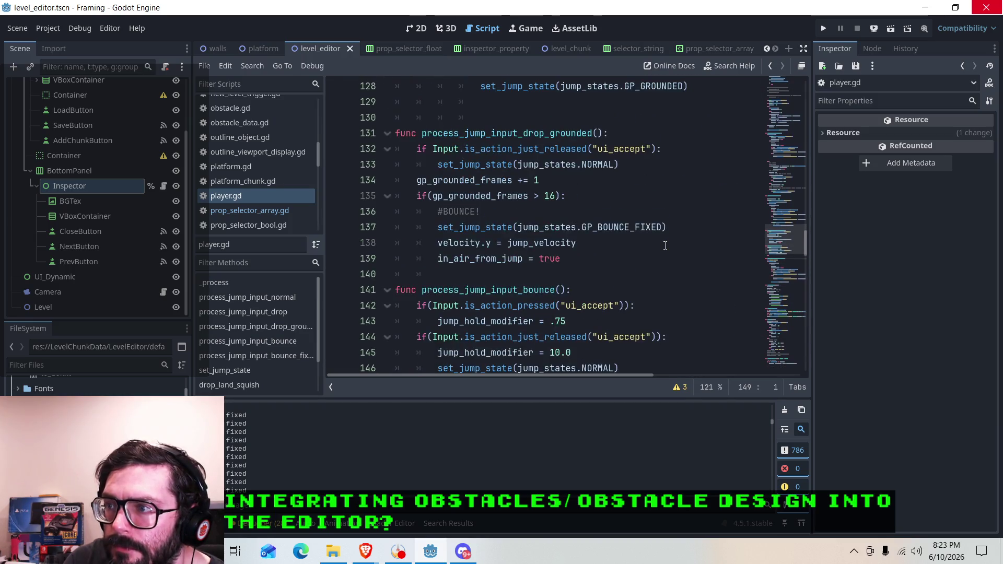
scroll(665, 246, "up", 4)
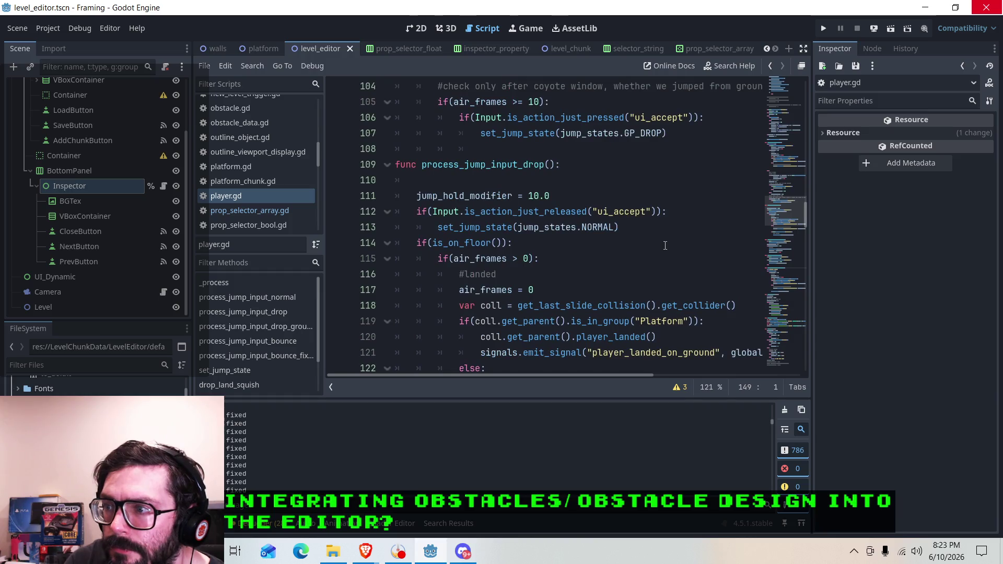
scroll(665, 246, "up", 11)
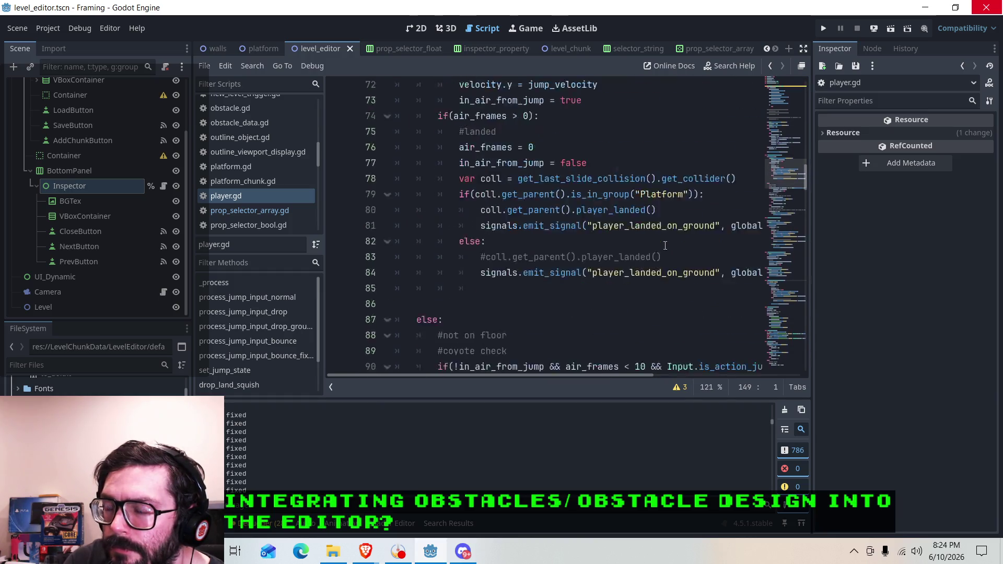
scroll(665, 246, "down", 5)
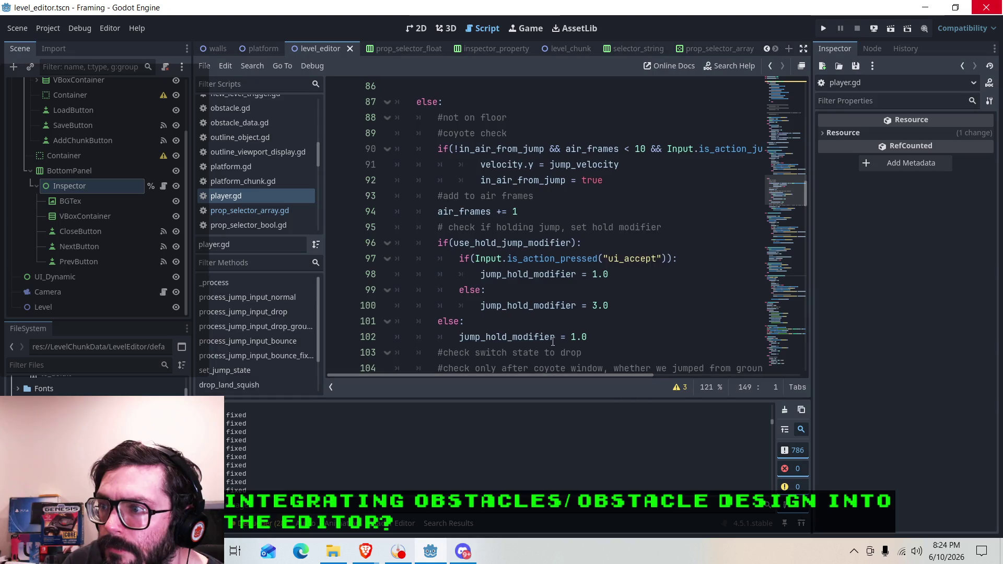
scroll(551, 325, "up", 1)
scroll(604, 291, "up", 5)
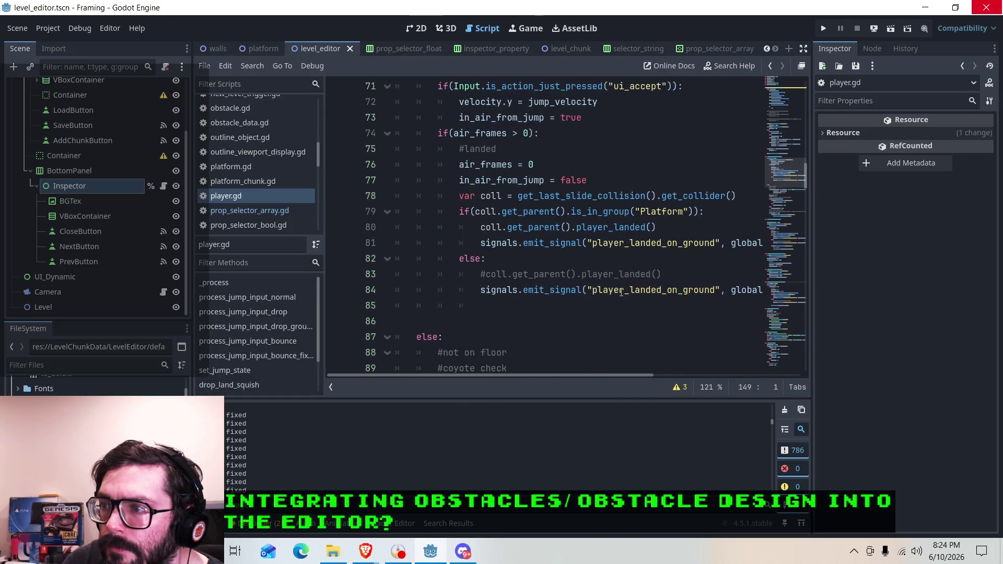
scroll(619, 292, "up", 1)
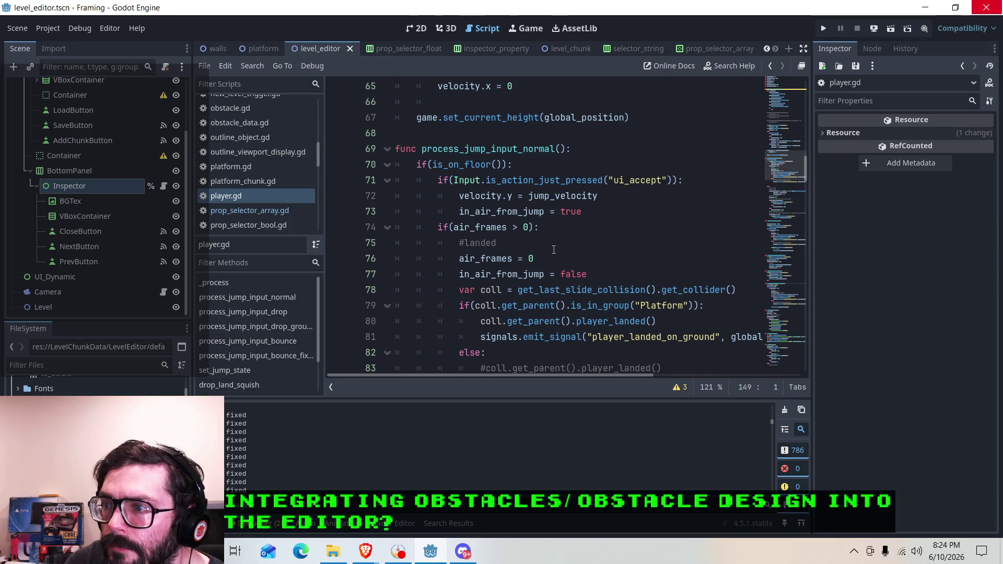
scroll(458, 169, "down", 4)
Examine the coyote check on line 90 and the air_frames increment on line 94.
left_click(442, 245)
left_click(565, 290)
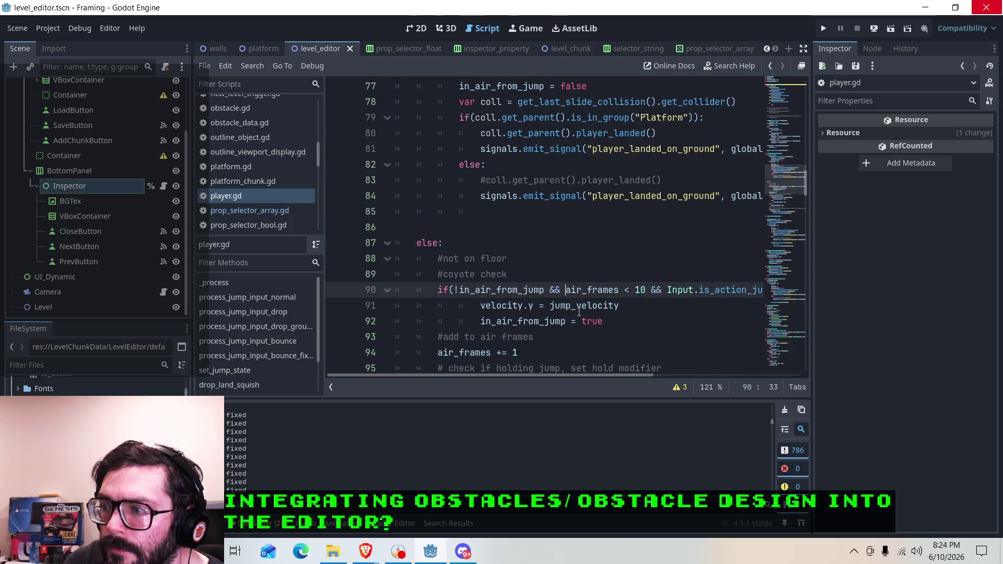
scroll(590, 367, "down", 1)
mouse_move(587, 374)
left_mouse_down()
mouse_move(698, 377)
mouse_move(555, 369)
left_mouse_up()
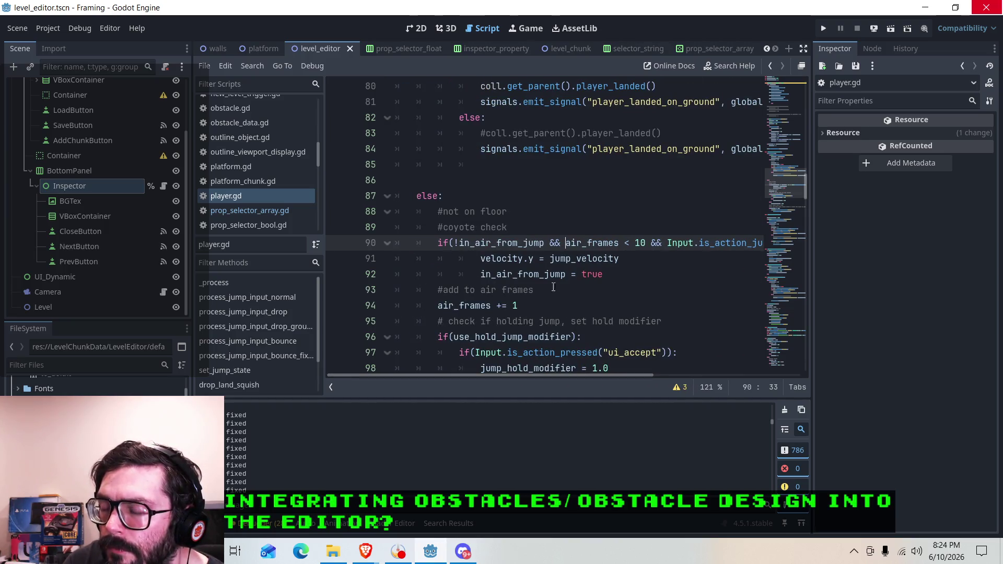
left_click(563, 263)
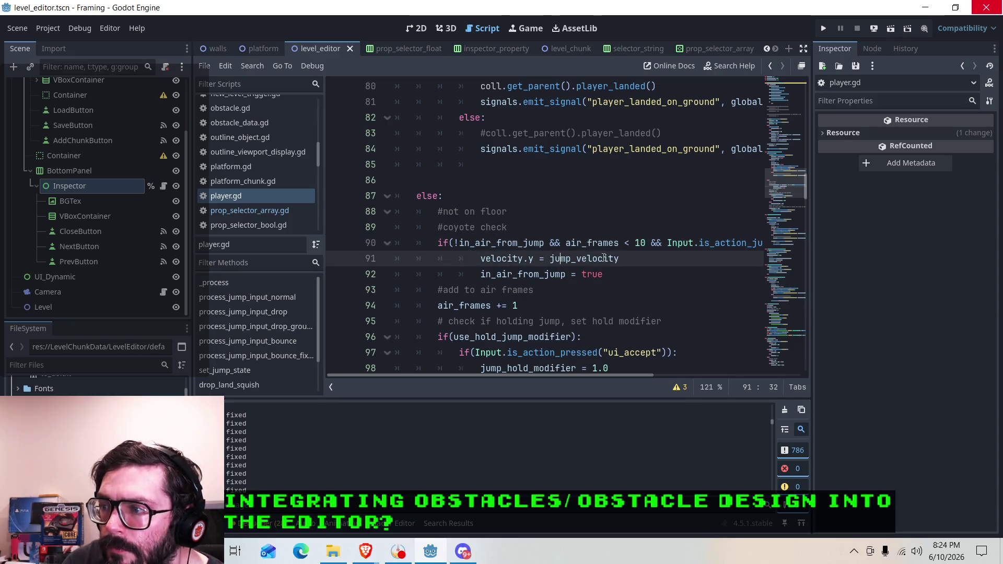
left_click(528, 274)
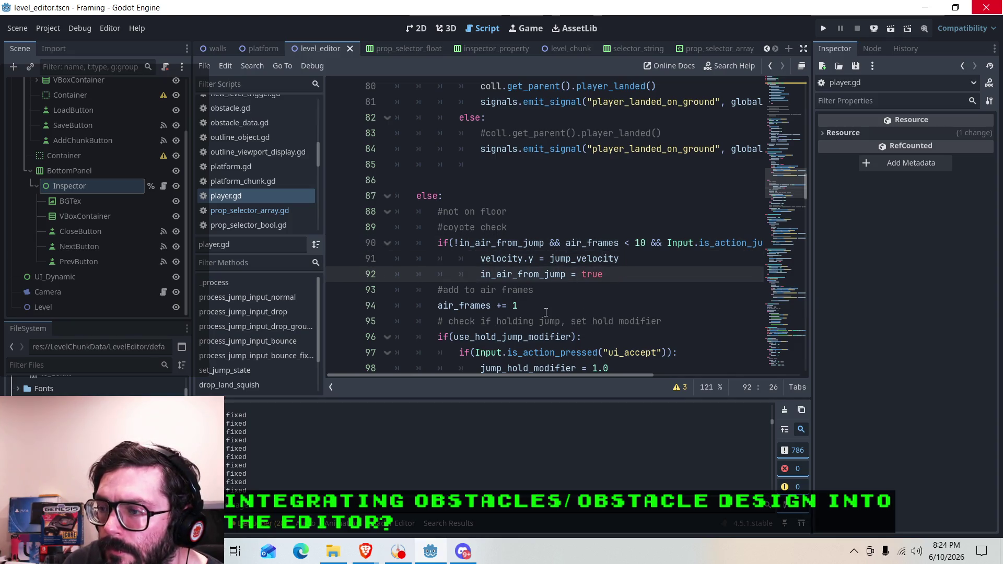
left_click(576, 302)
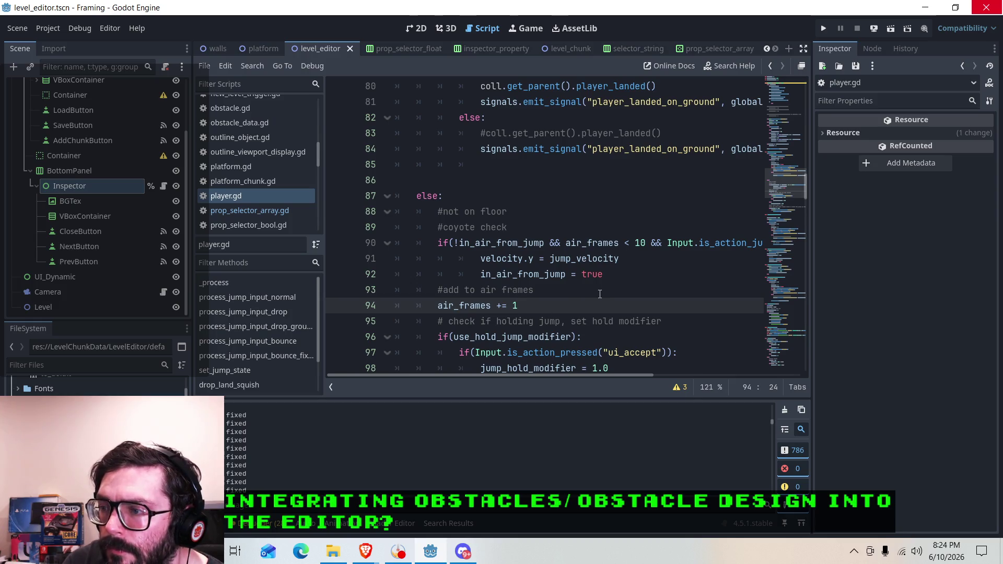
scroll(556, 259, "down", 1)
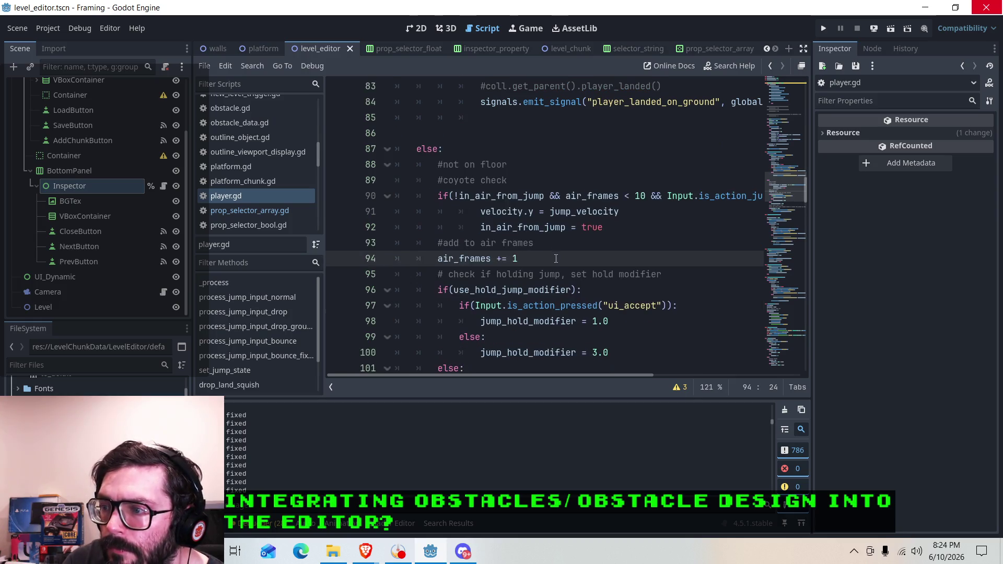
scroll(531, 251, "up", 5)
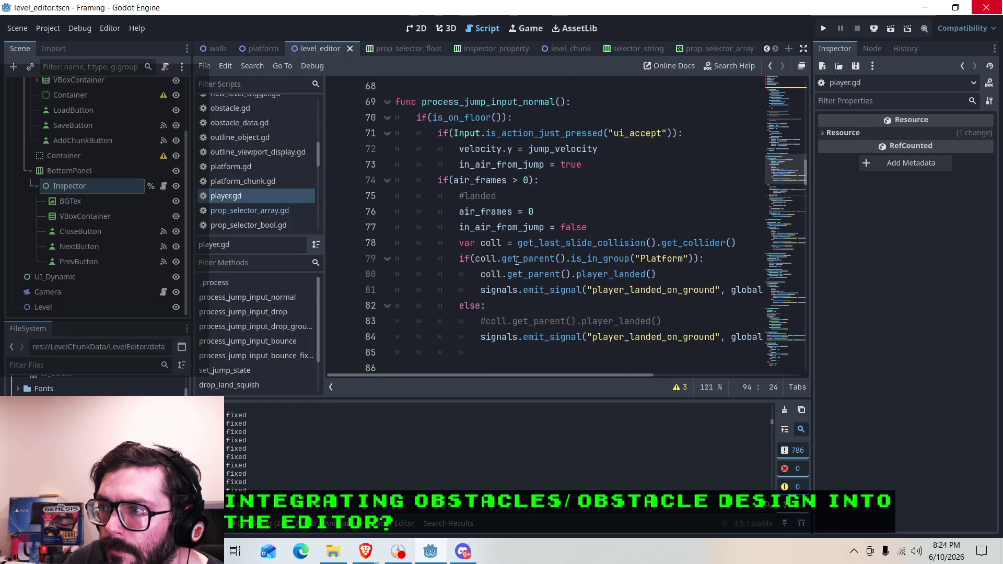
scroll(516, 261, "down", 2)
scroll(507, 255, "up", 2)
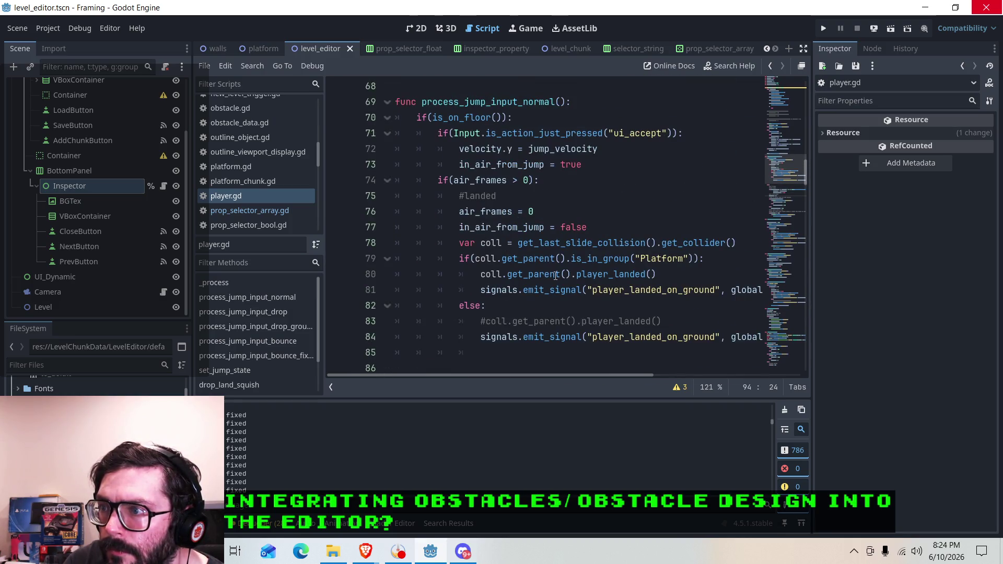
scroll(522, 262, "down", 4)
scroll(451, 235, "down", 1)
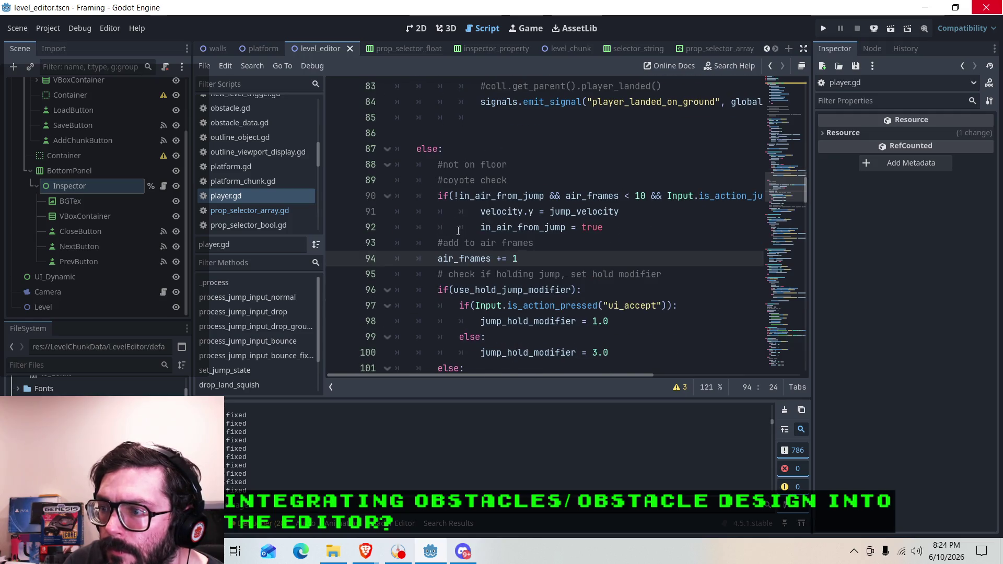
scroll(458, 231, "down", 1)
Select lines 87–102, the not-on-floor block of process_jump_input_normal.
left_click_drag(416, 101, 628, 332)
scroll(625, 322, "down", 3)
scroll(611, 313, "up", 4)
scroll(595, 300, "down", 3)
scroll(582, 287, "down", 1)
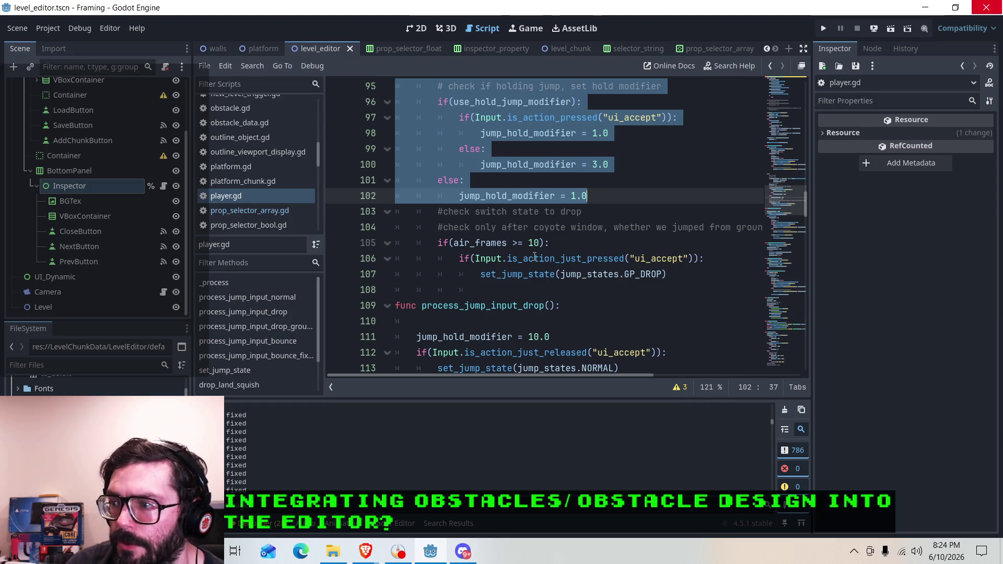
Copy the selected coyote-check else block.
scroll(523, 257, "up", 6)
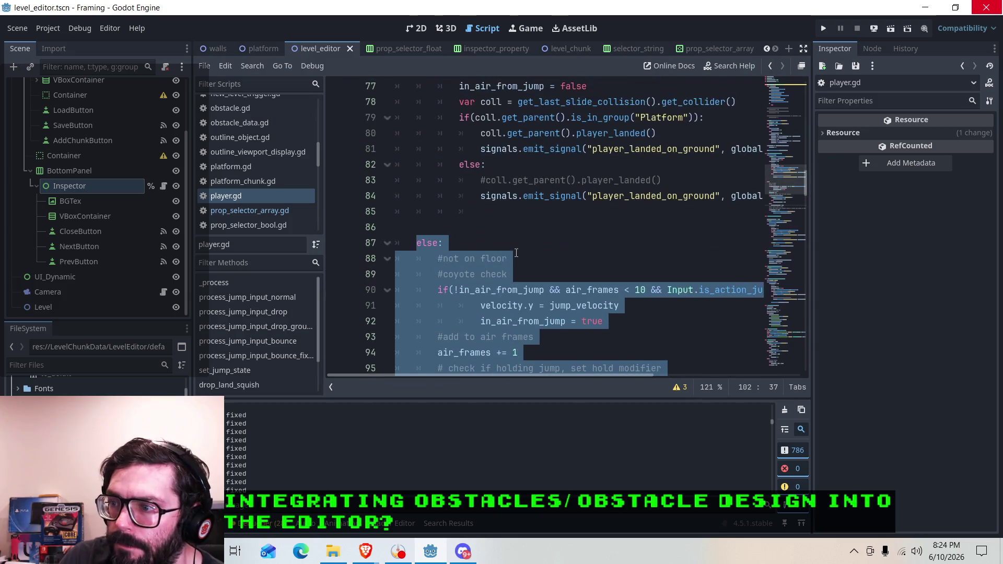
scroll(496, 255, "down", 3)
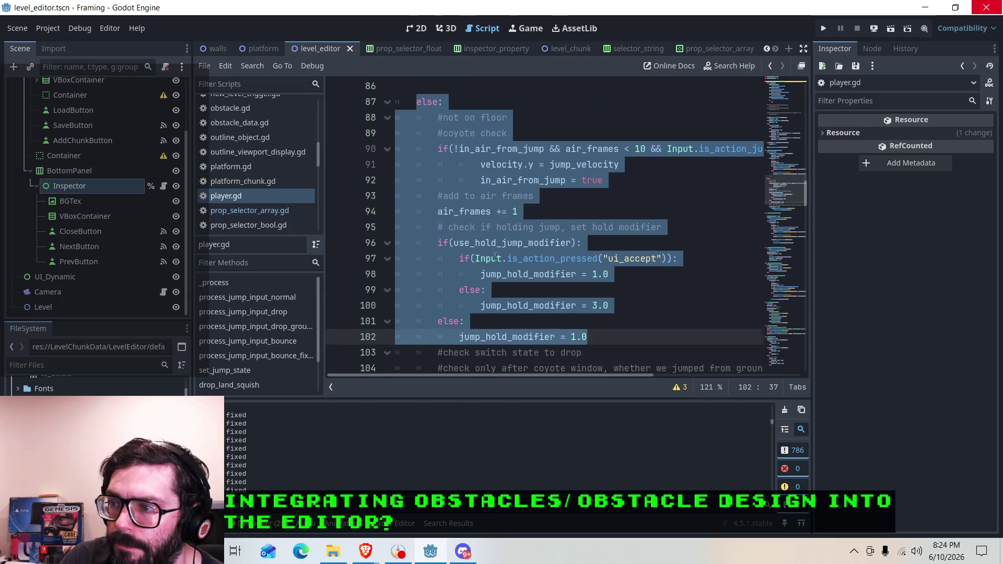
right_click(533, 180)
left_click(549, 260)
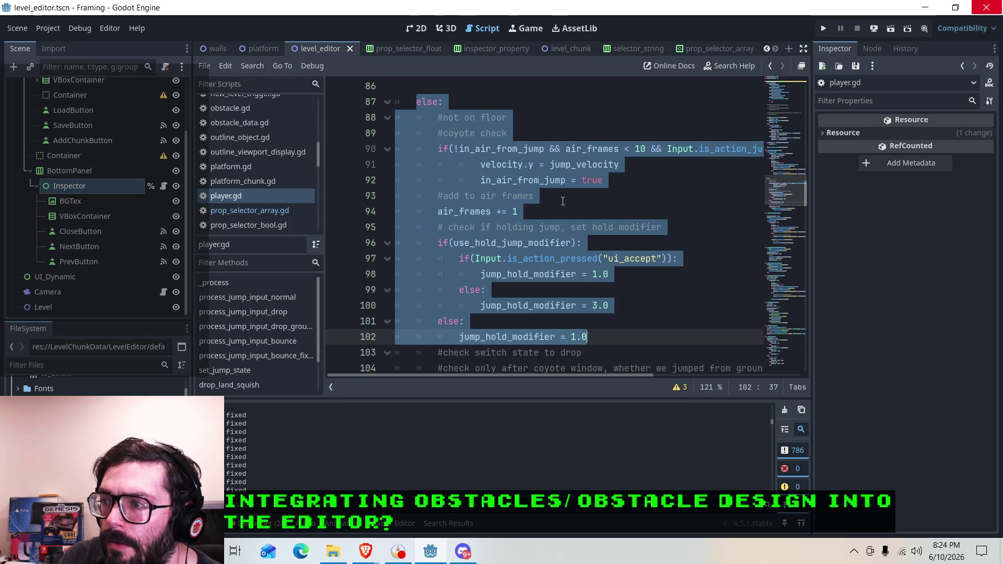
Paste the else block after set_jump_state in process_jump_input_bounce_fixed, fixing line 165's indent.
scroll(562, 212, "down", 18)
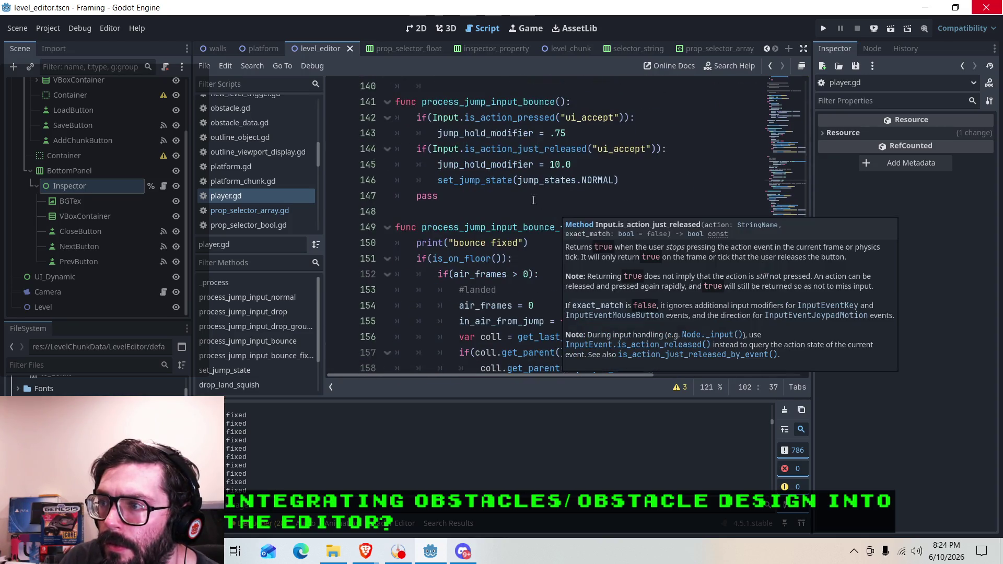
scroll(558, 212, "down", 3)
left_click(471, 337)
key("BackSpace")
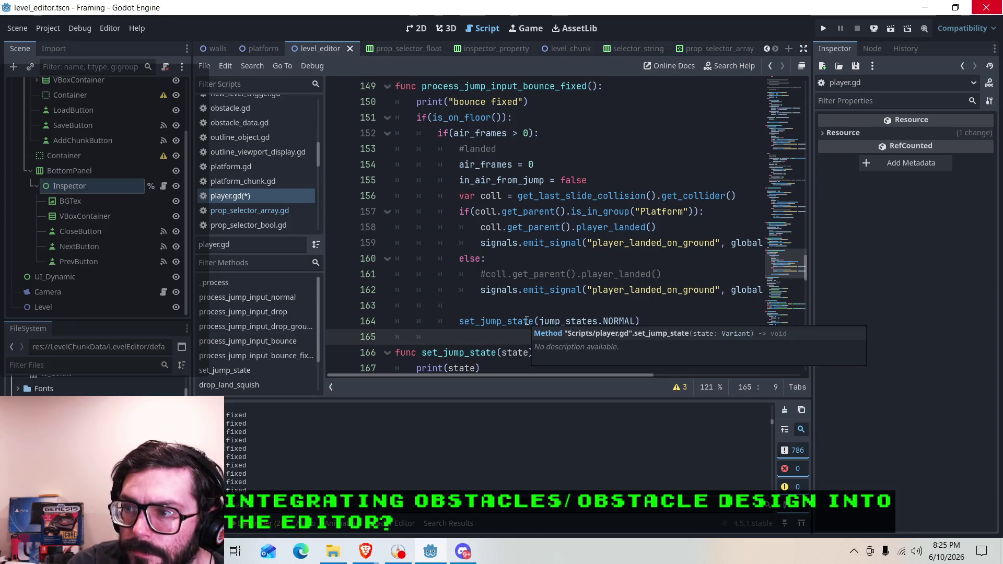
key("ctrl+v")
scroll(492, 261, "up", 5)
scroll(466, 220, "down", 1)
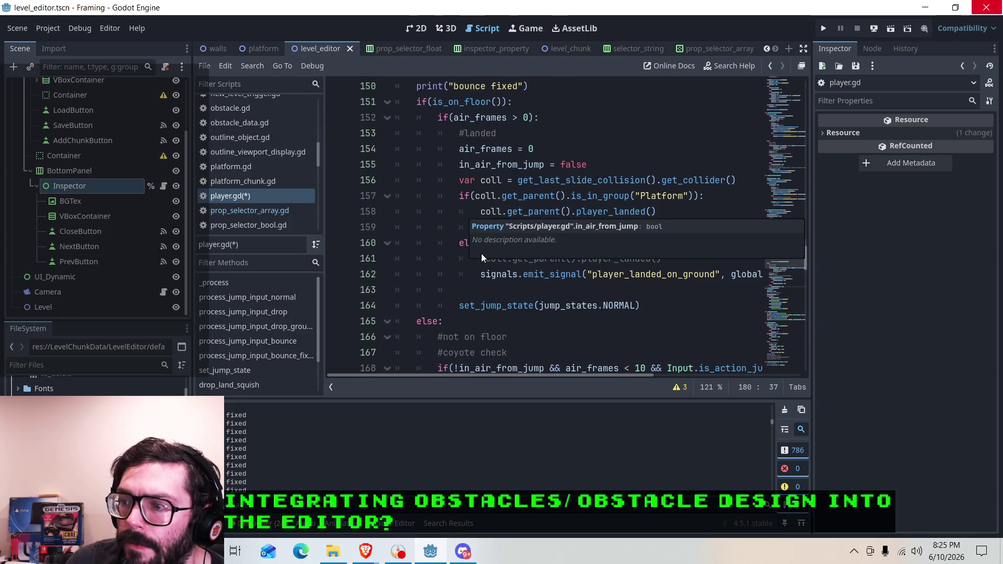
Check the pasted coyote check and air_frames lines, adding a blank line after the block.
left_click(505, 306)
left_click(507, 321)
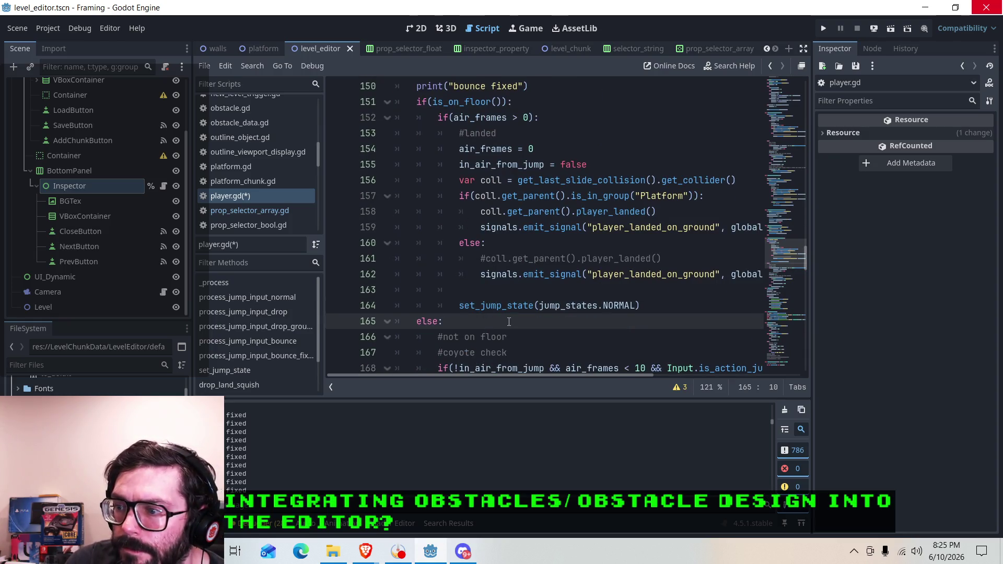
scroll(507, 321, "down", 2)
left_click(524, 260)
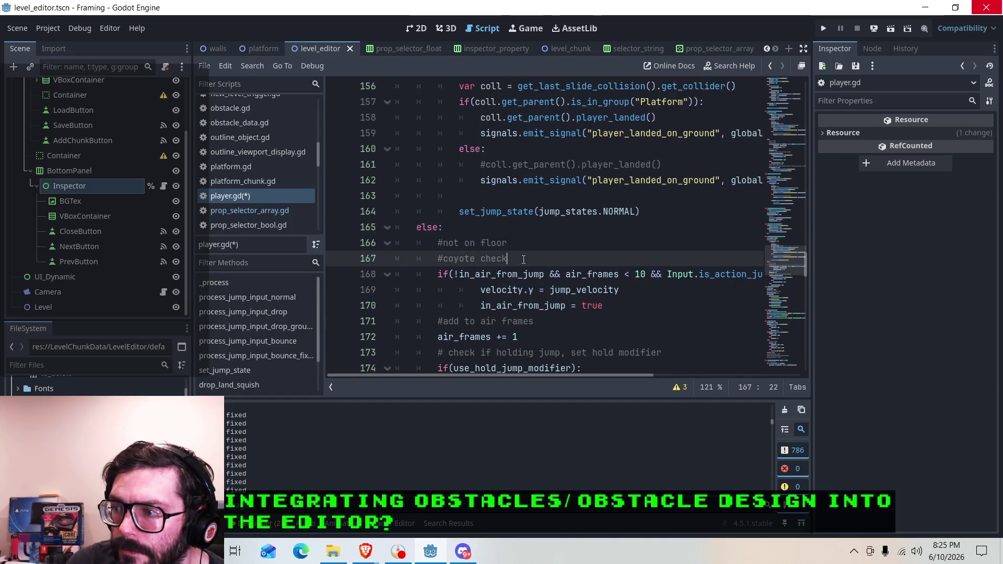
left_click(661, 299)
left_click(602, 336)
scroll(602, 336, "down", 2)
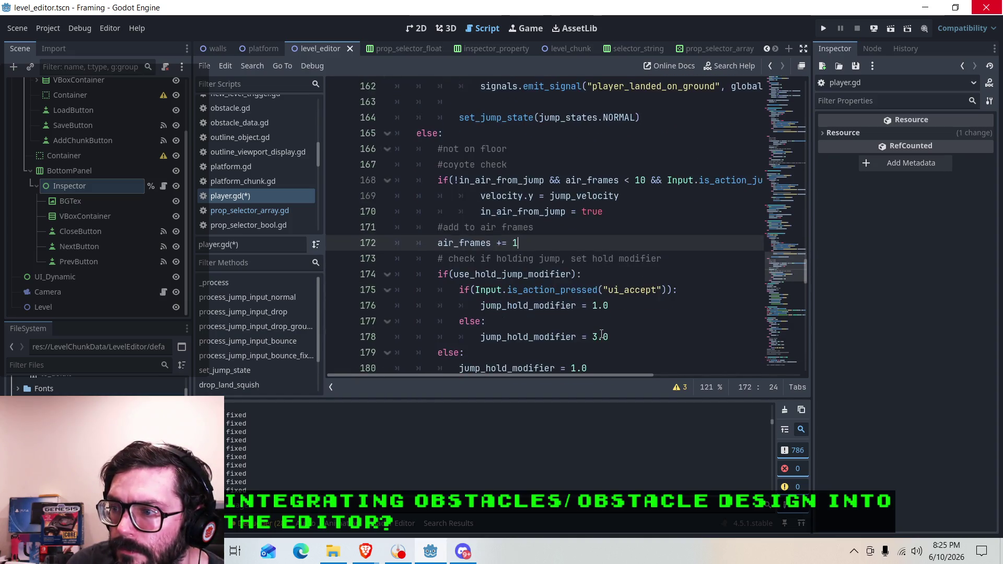
scroll(602, 335, "down", 1)
left_click(611, 317)
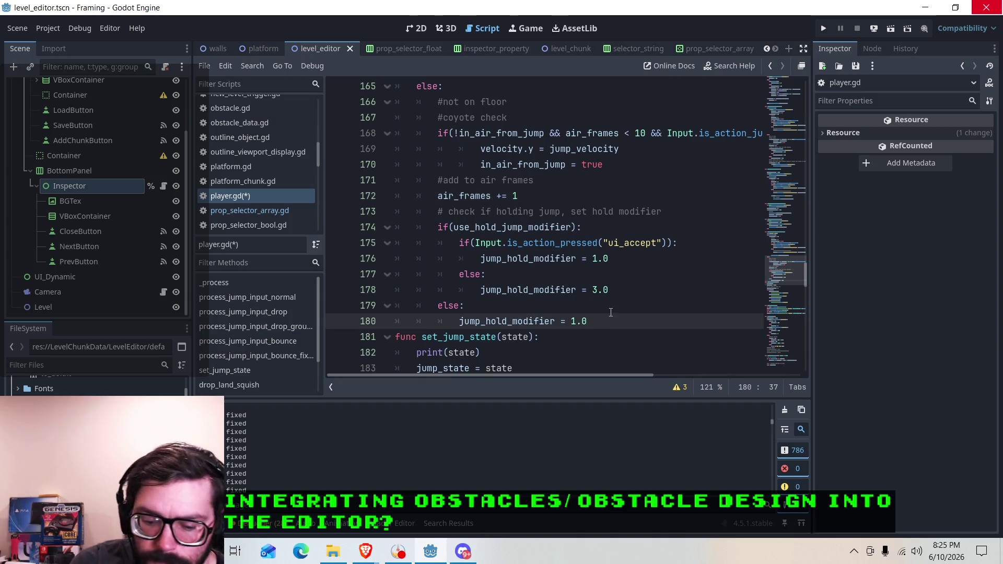
key("Return")
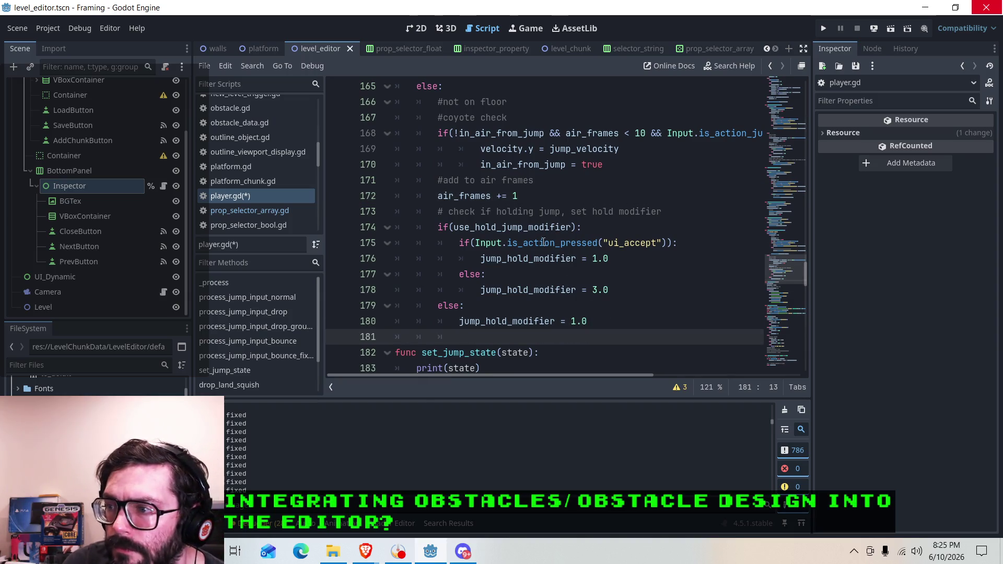
Save player.gd and launch the Framing game.
left_click(475, 227)
key("ctrl+s")
left_click(824, 28)
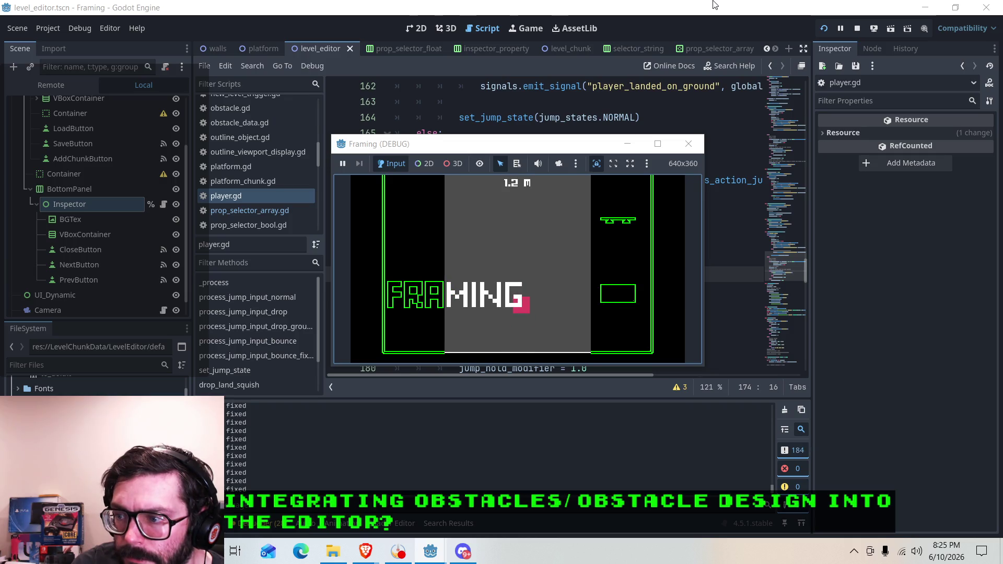
Test the bounce in Framing by moving left and right and hopping with space.
key("Right")
key("space")
key("space")
key("Left")
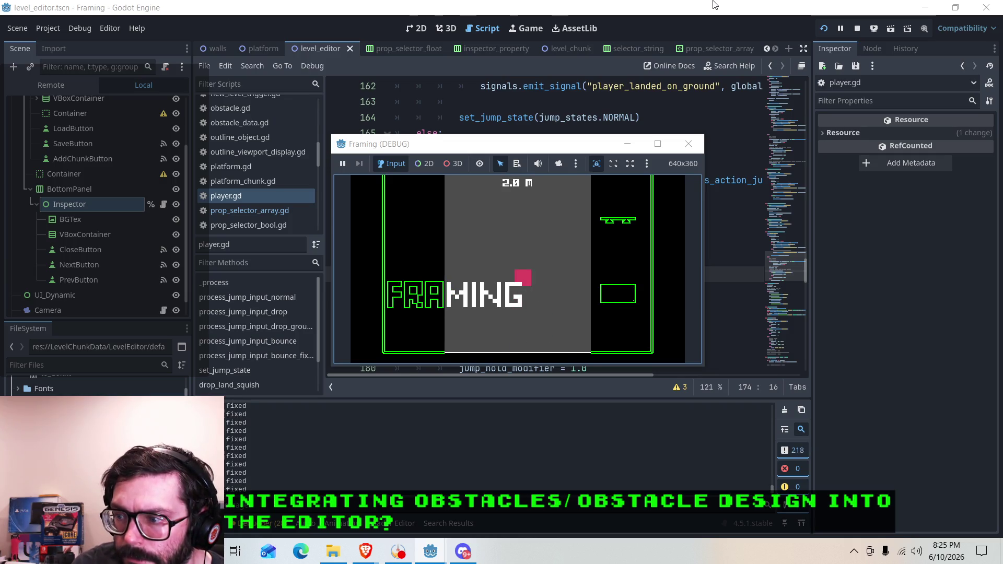
key("Right")
key("space")
key("space")
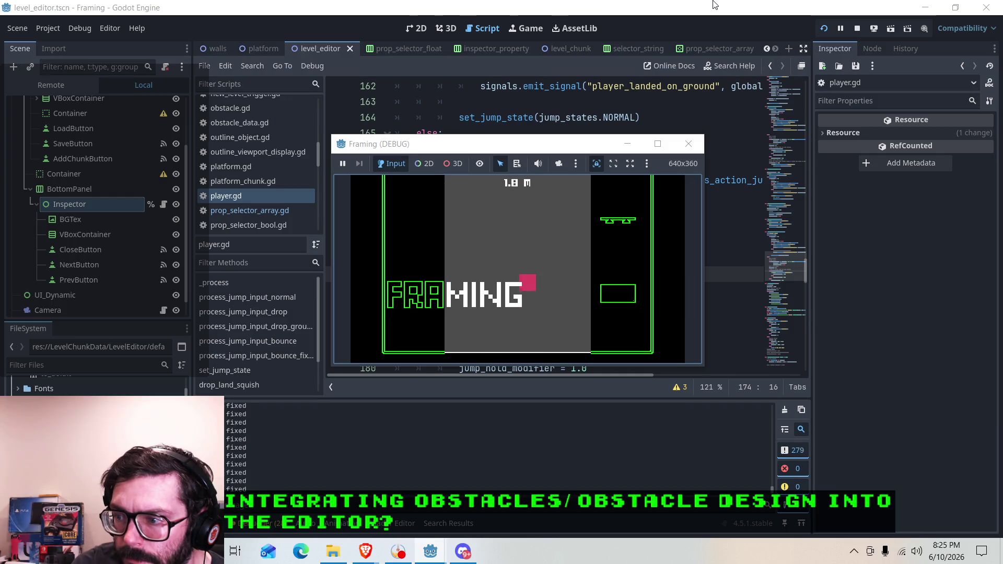
key("Right")
key("space")
key("space")
key("Left")
key("Right")
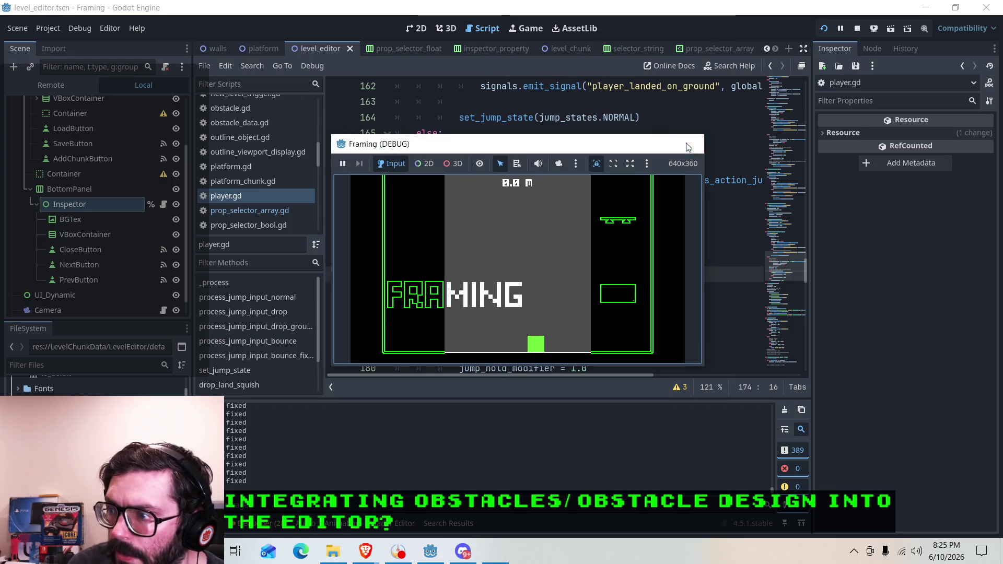
Close the Framing game and return to the print(state) line in set_jump_state.
left_click(689, 144)
scroll(511, 205, "down", 5)
left_click(483, 180)
scroll(596, 287, "down", 1)
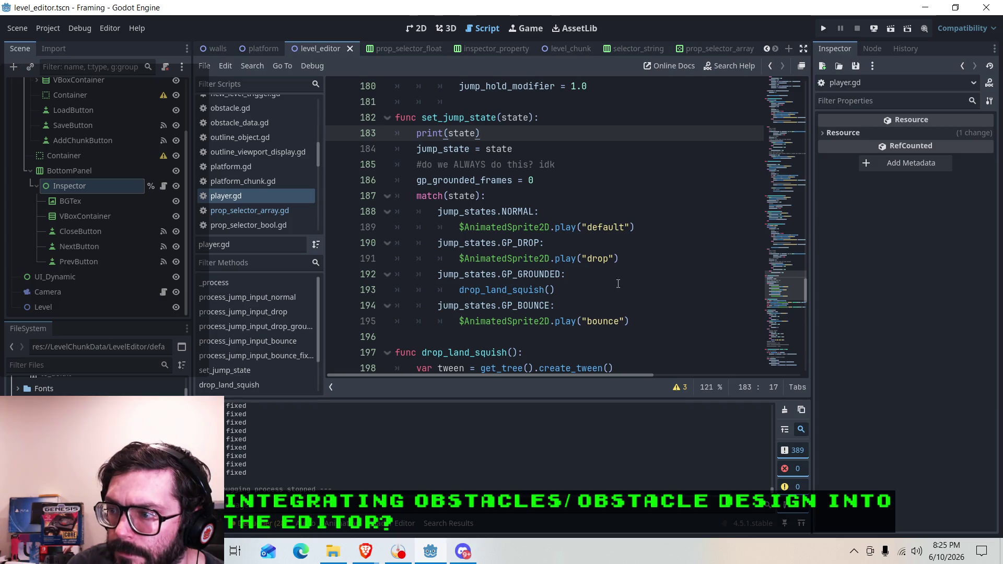
Check the GP_BOUNCE_FIXED state change on line 137, then go to the bounce animation line.
scroll(611, 284, "up", 13)
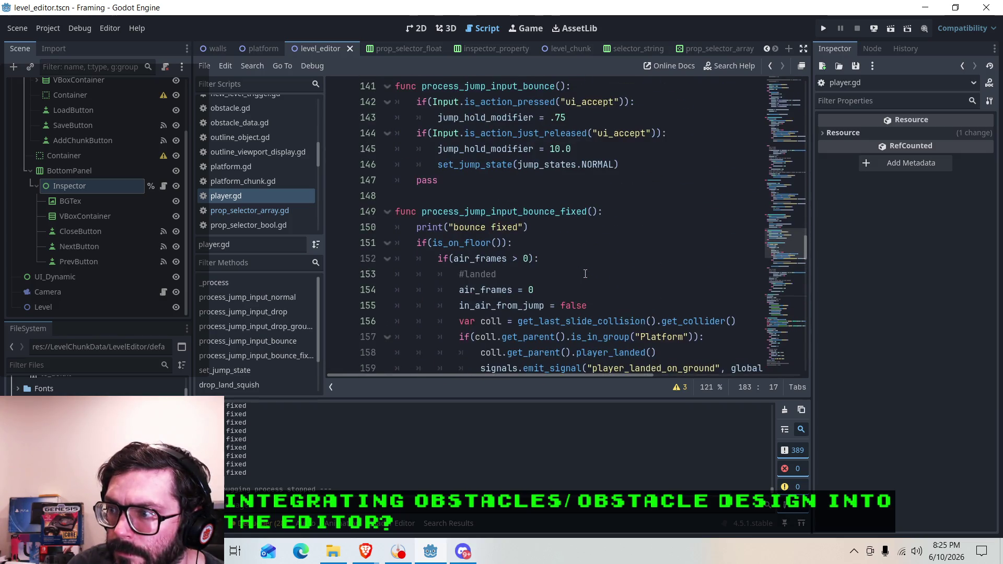
scroll(586, 274, "up", 2)
scroll(522, 258, "up", 1)
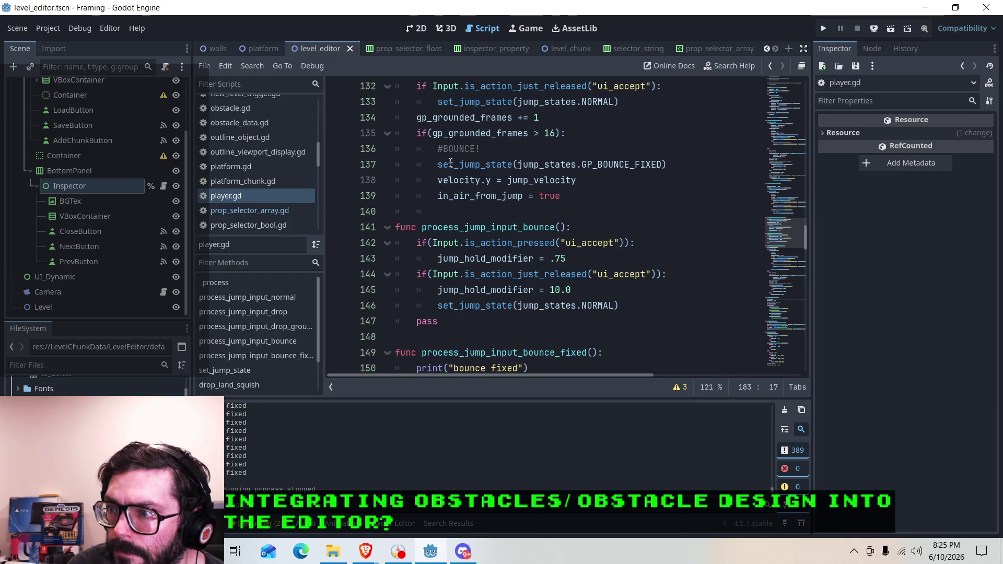
scroll(608, 268, "up", 1)
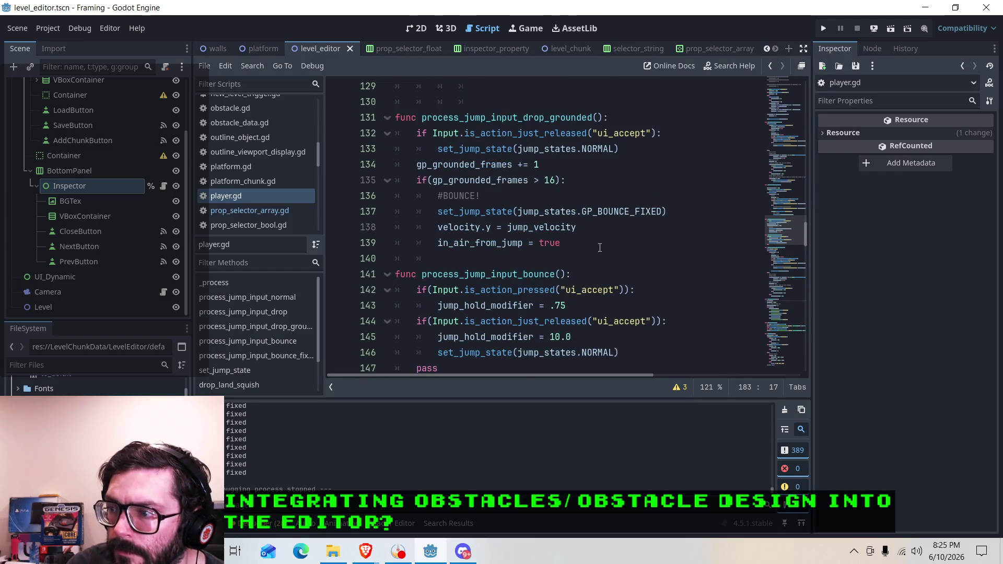
left_click(614, 213)
scroll(606, 225, "down", 17)
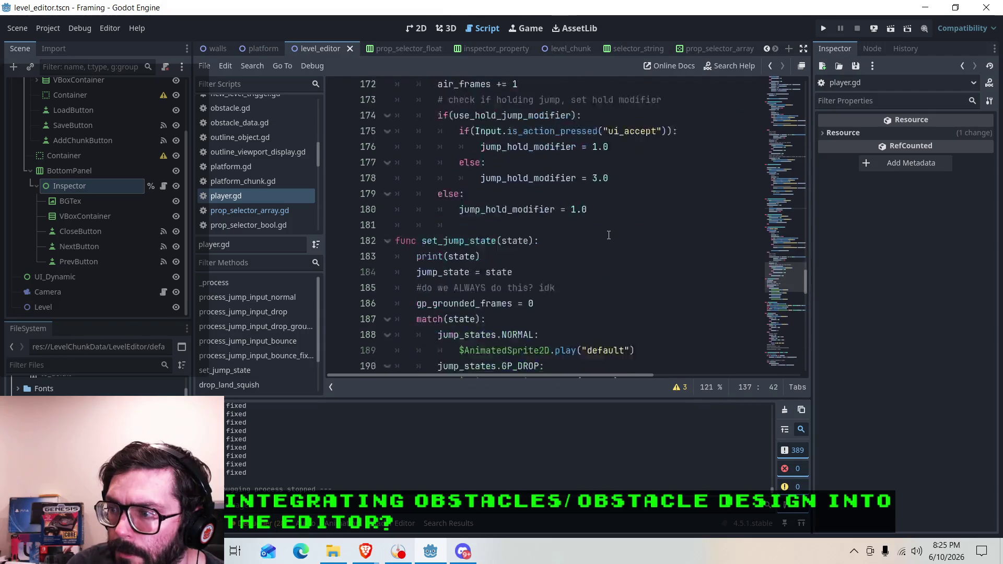
scroll(594, 234, "down", 1)
left_click(657, 273)
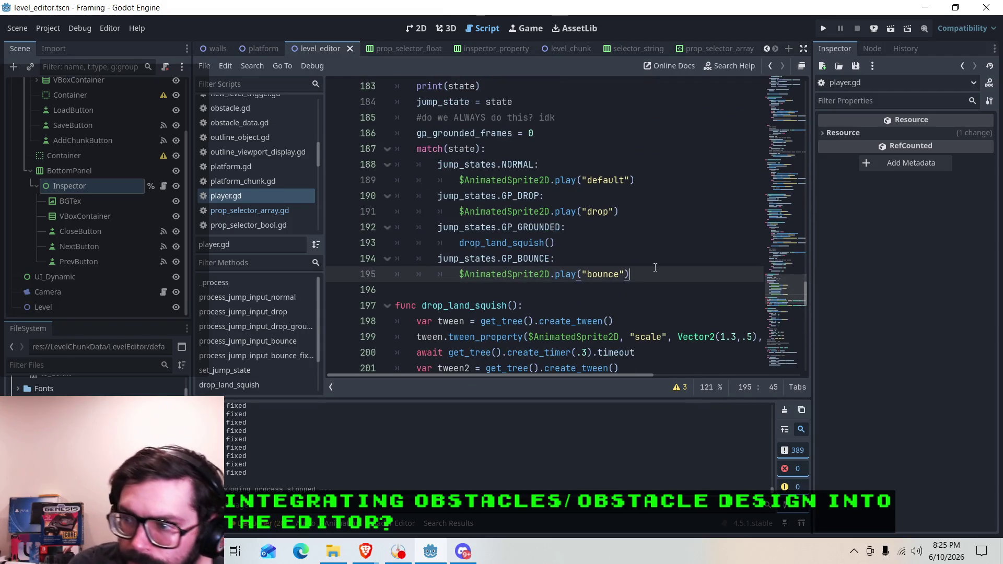
Add a jump_states.GP_BOUNCE_FIXED match case that runs $AnimatedSprite2D.play("bounce").
key("Return")
type("jump_states")
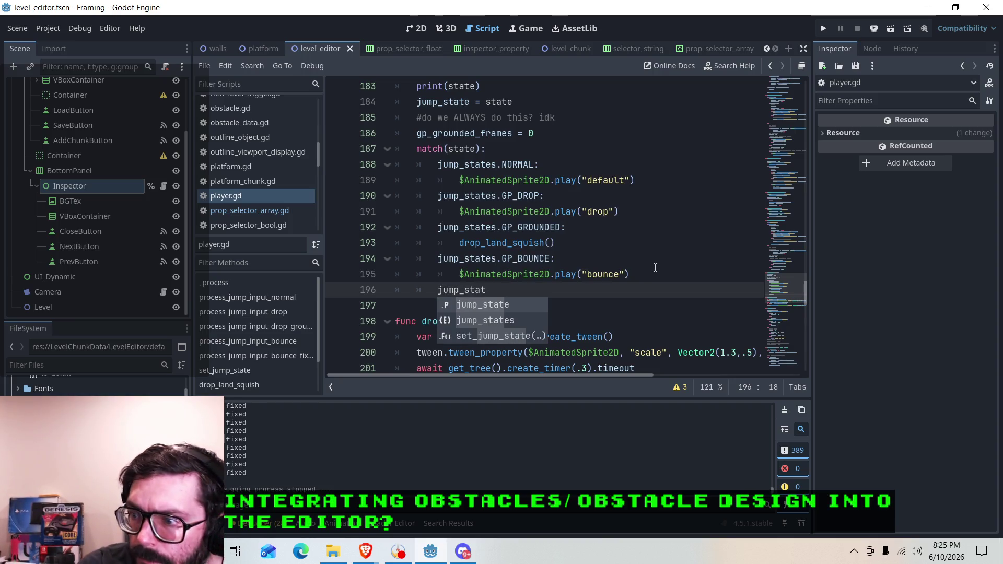
key("Down")
key("Return")
type(".GP_BOUN")
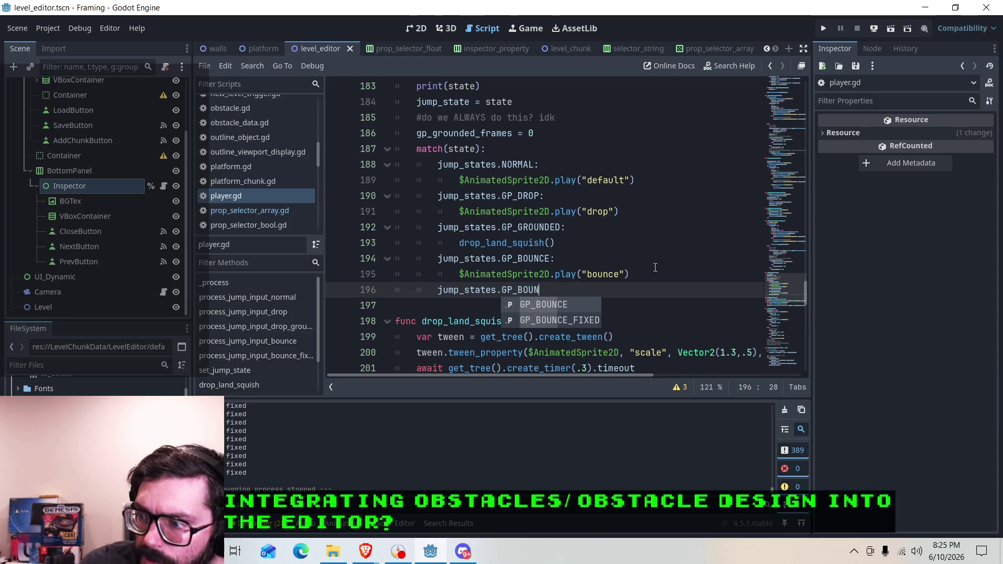
key("Down")
key("Return")
type(":")
key("Return")
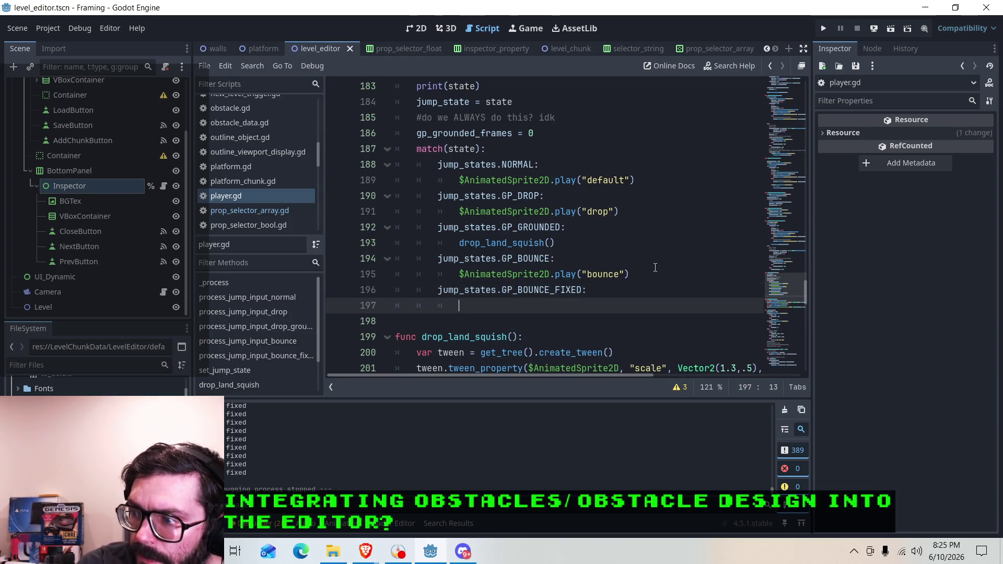
type("$A")
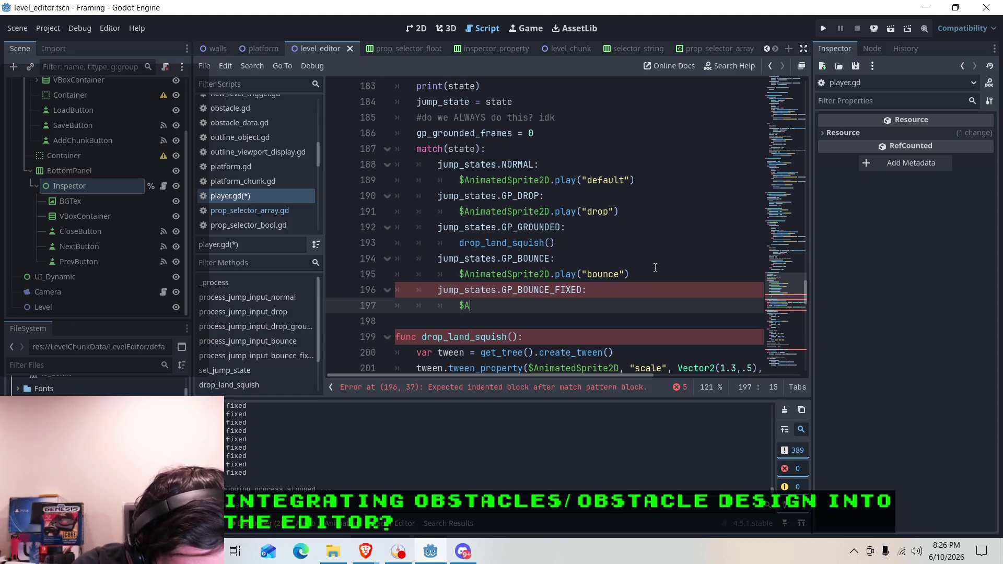
type("nimated")
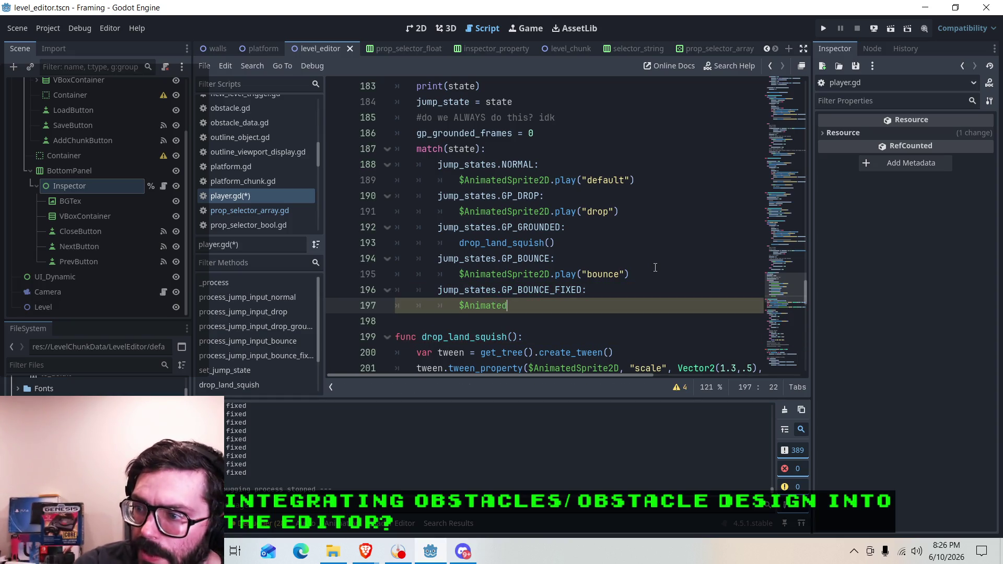
type("Sprite2D")
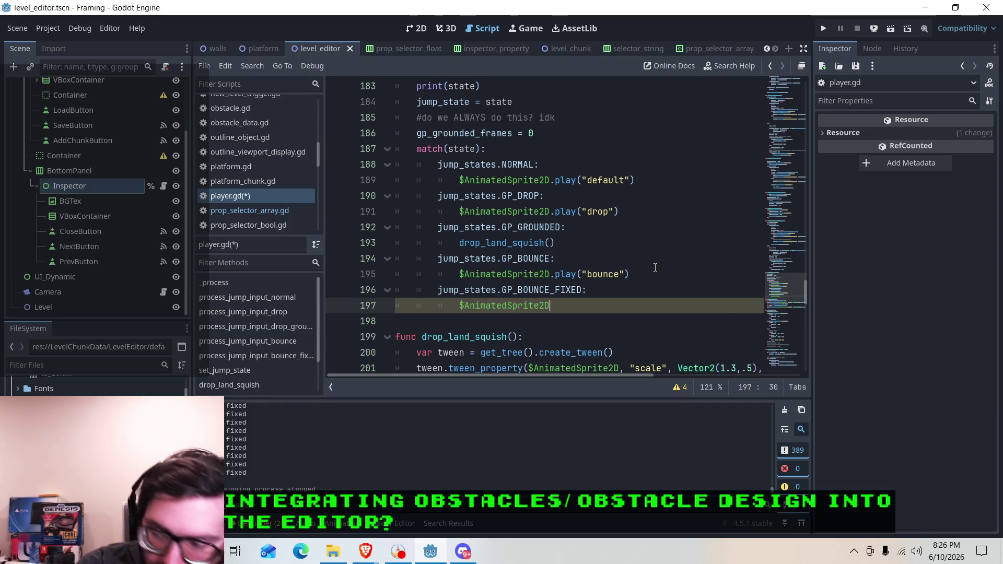
type(".")
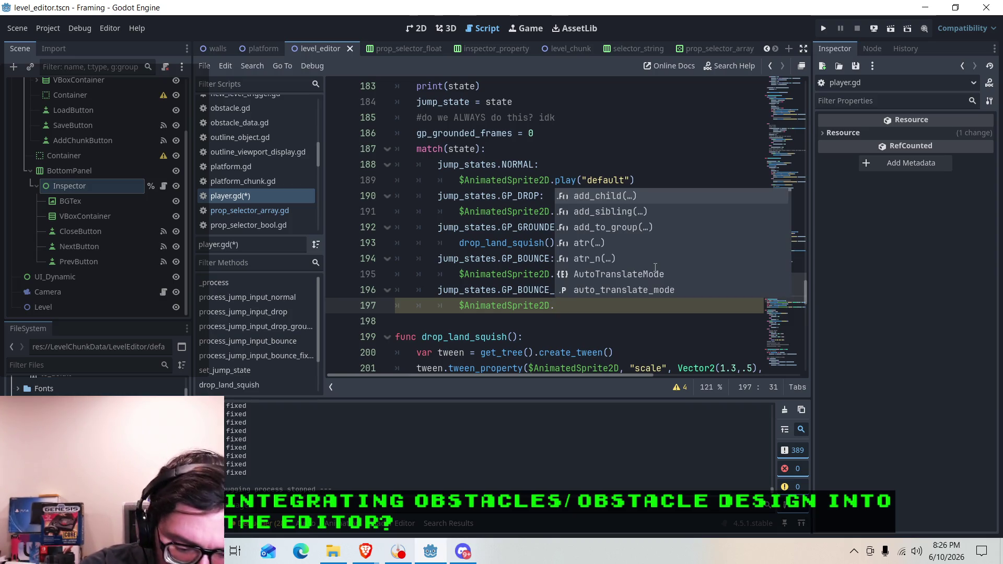
type("play(\"")
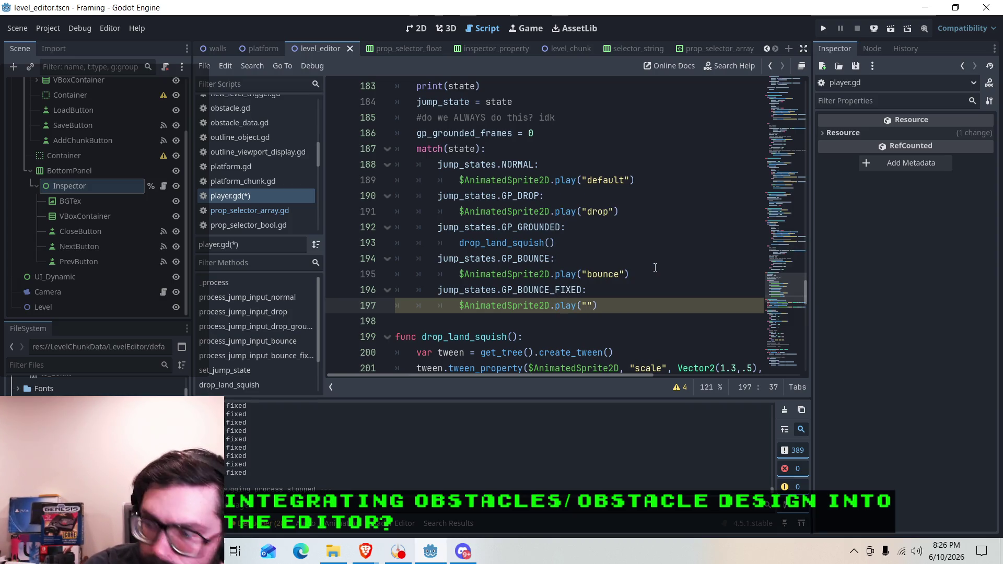
type("bounce")
Save player.gd and run the Framing game again.
key("ctrl+s")
key("Up")
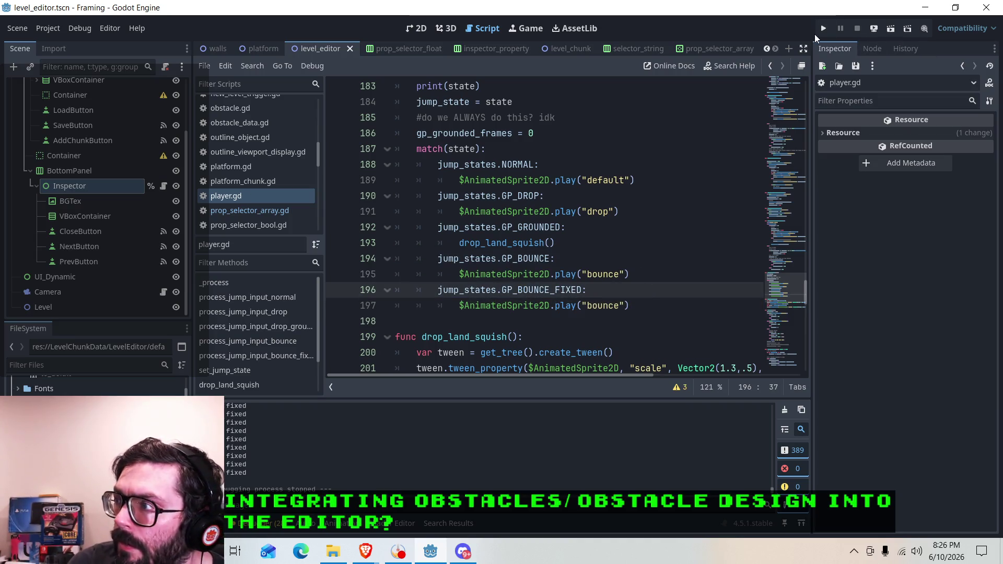
left_click(823, 29)
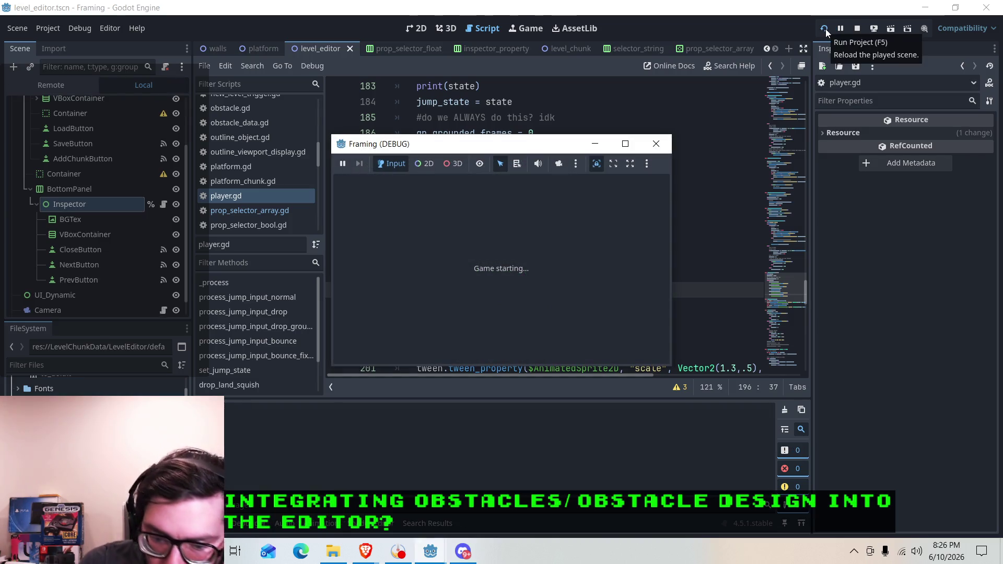
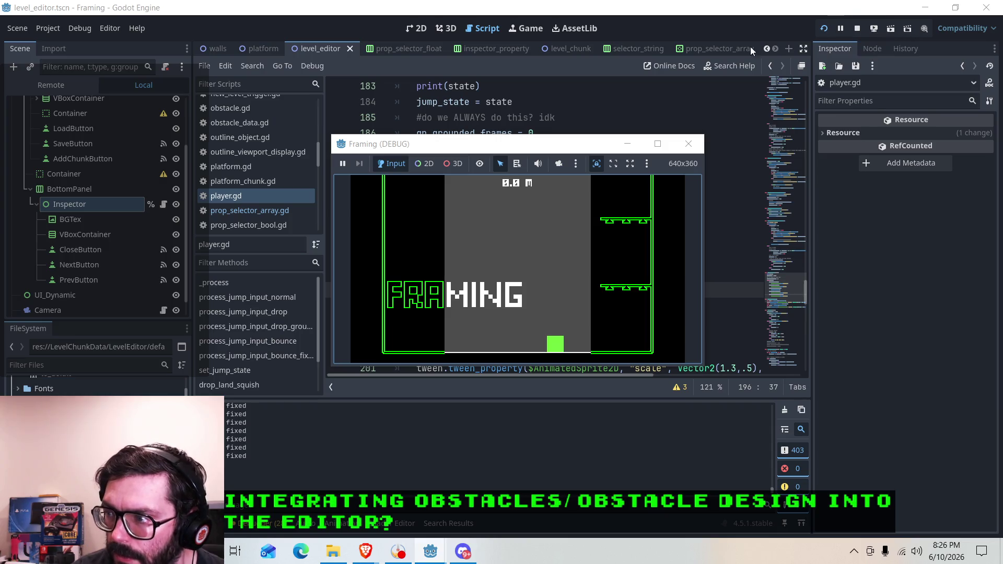
Stop the running game and review the hold-jump modifier and air-frames counter lines.
left_click(689, 144)
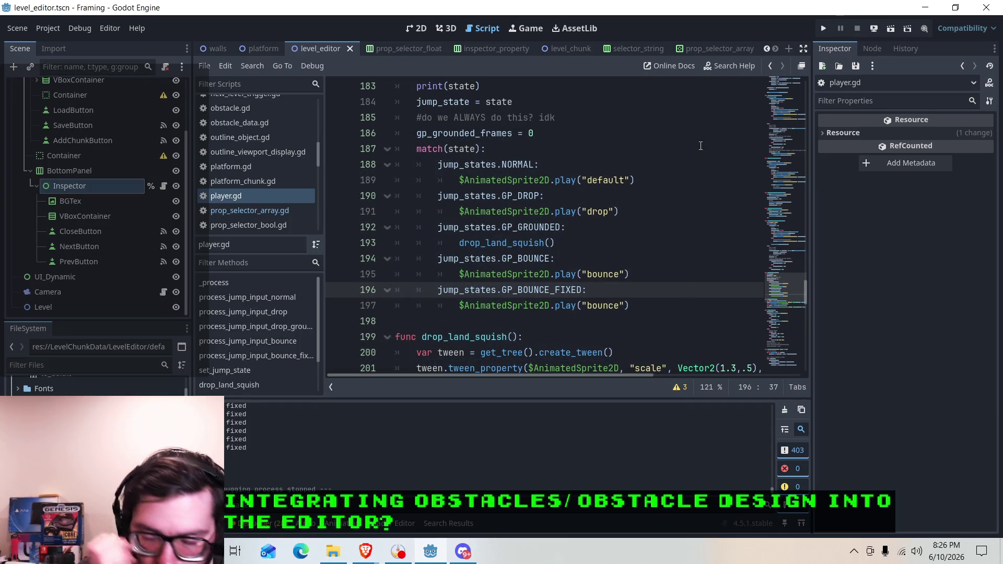
scroll(686, 129, "up", 6)
left_click(640, 258)
left_click(641, 278)
left_click(645, 289)
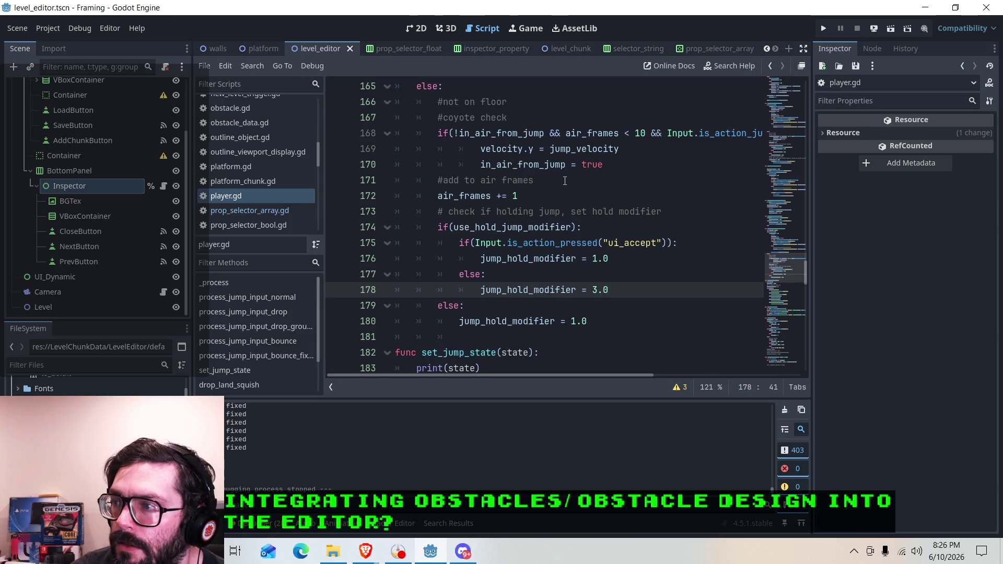
left_click(596, 180)
left_click(596, 196)
Copy the 'jump_hold_modifier = .75' line on line 143.
scroll(596, 191, "up", 1)
scroll(595, 191, "up", 6)
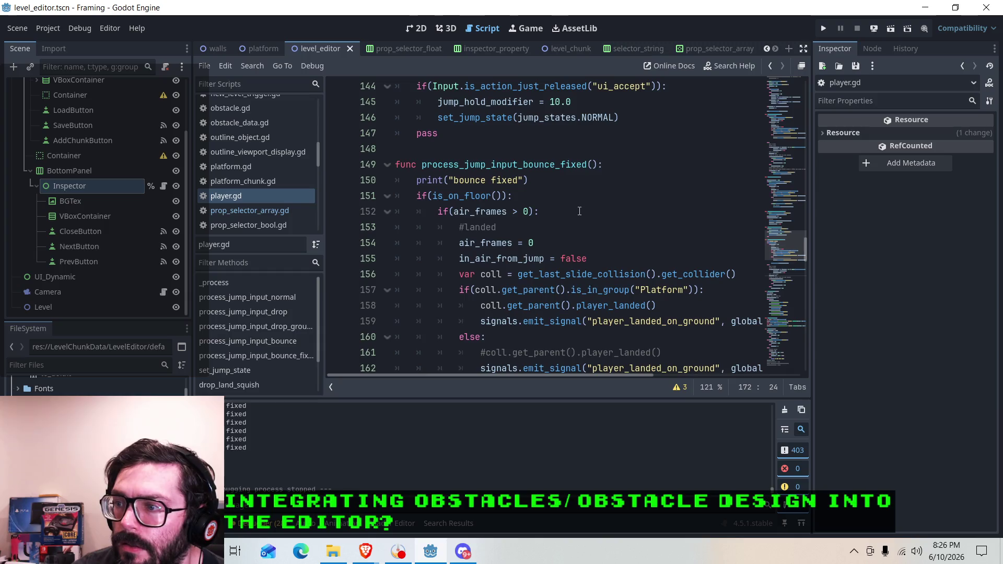
scroll(579, 212, "up", 3)
left_click(579, 245)
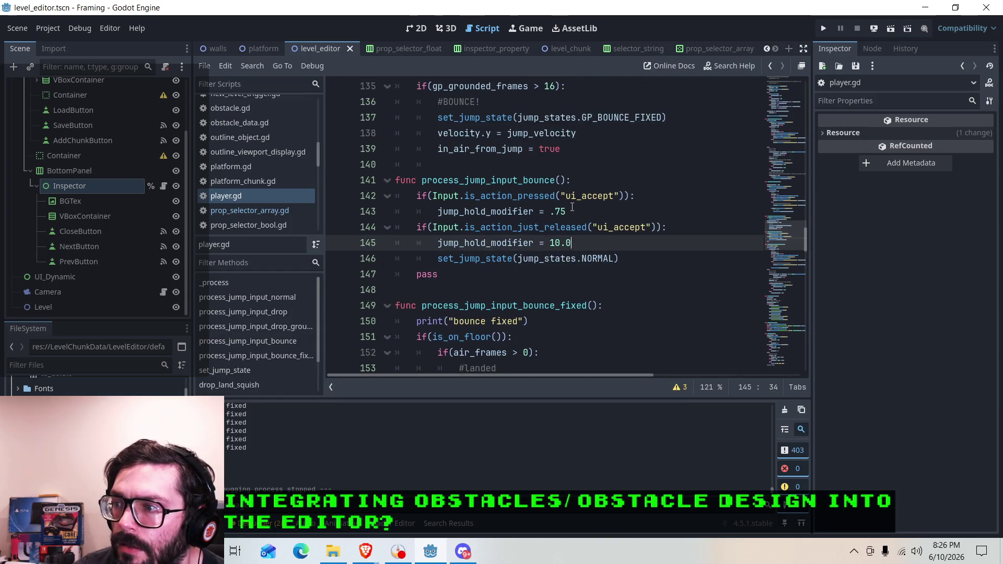
left_click(465, 203)
left_click_drag(566, 211, 438, 211)
right_click(464, 212)
left_click(481, 289)
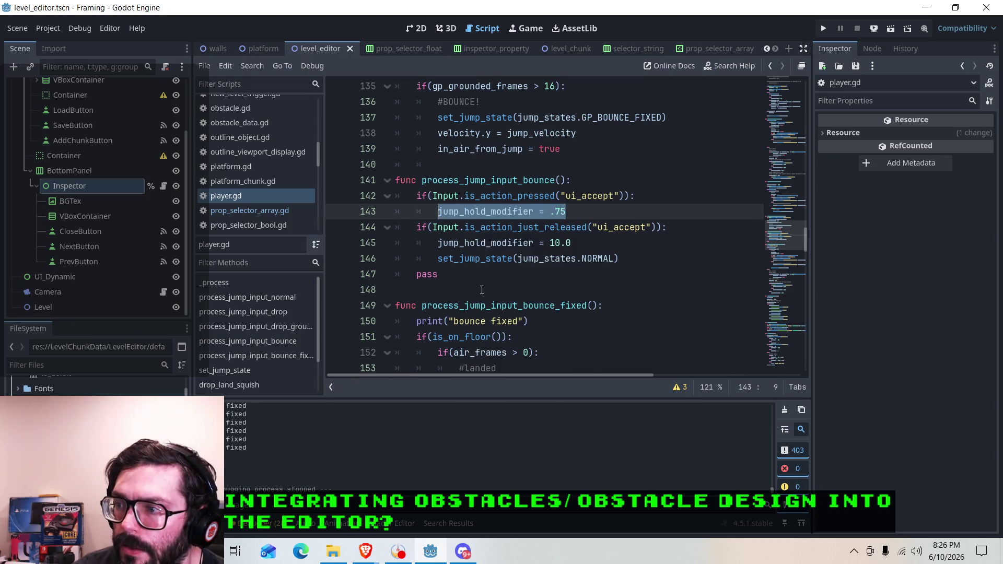
Place the caret at the end of line 137, the GP_BOUNCE_FIXED state change.
scroll(483, 264, "down", 6)
scroll(484, 264, "down", 12)
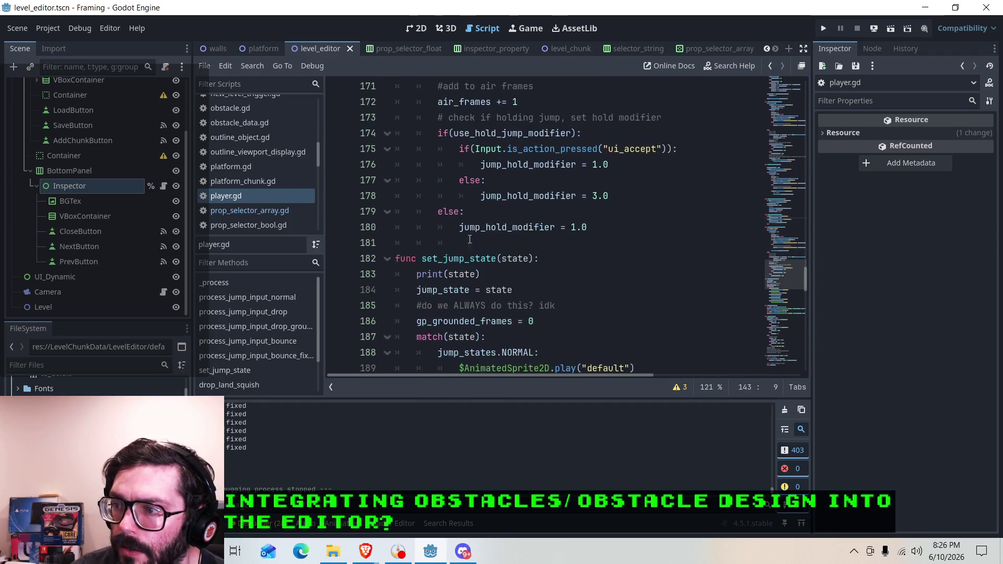
scroll(538, 212, "up", 9)
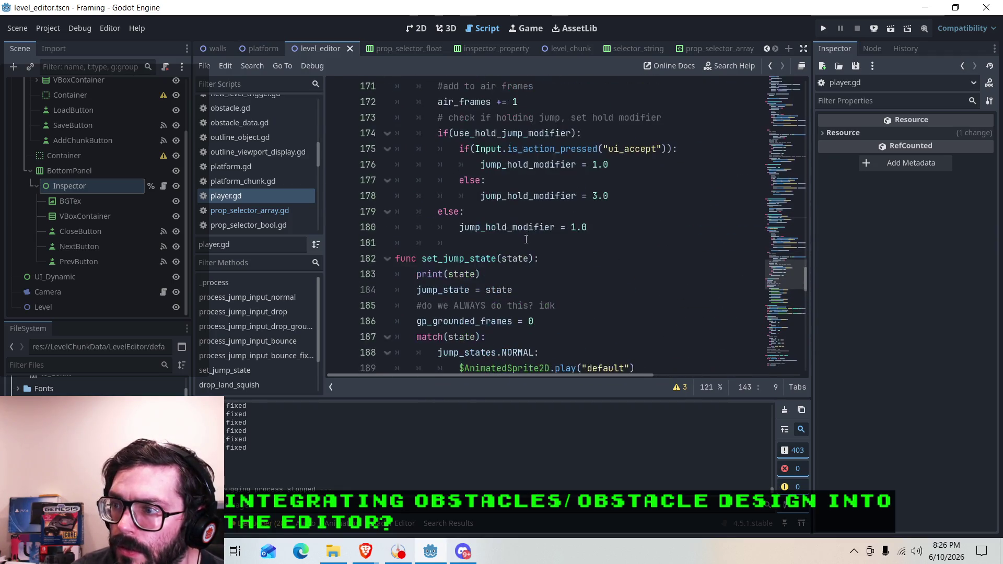
scroll(540, 258, "up", 7)
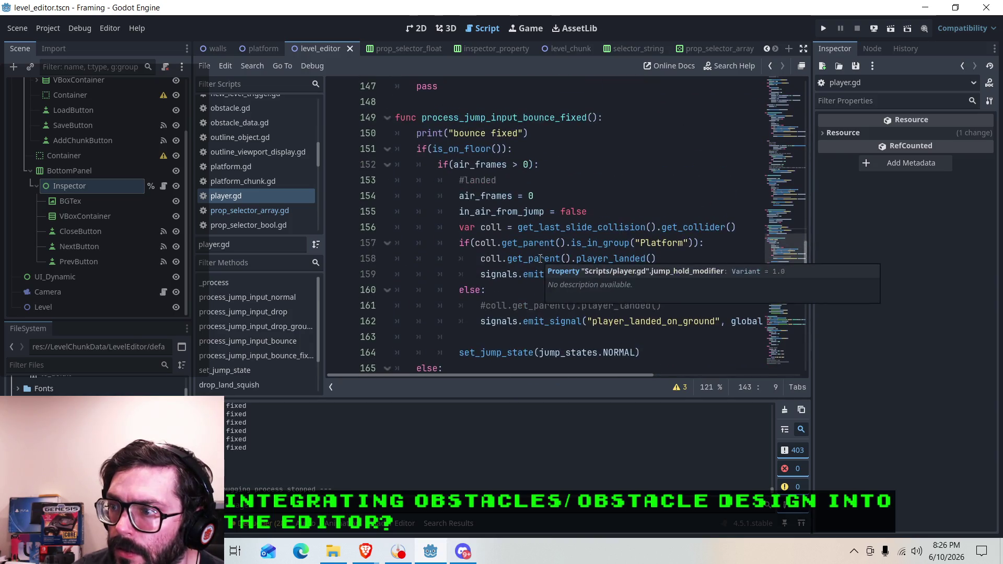
scroll(532, 226, "up", 1)
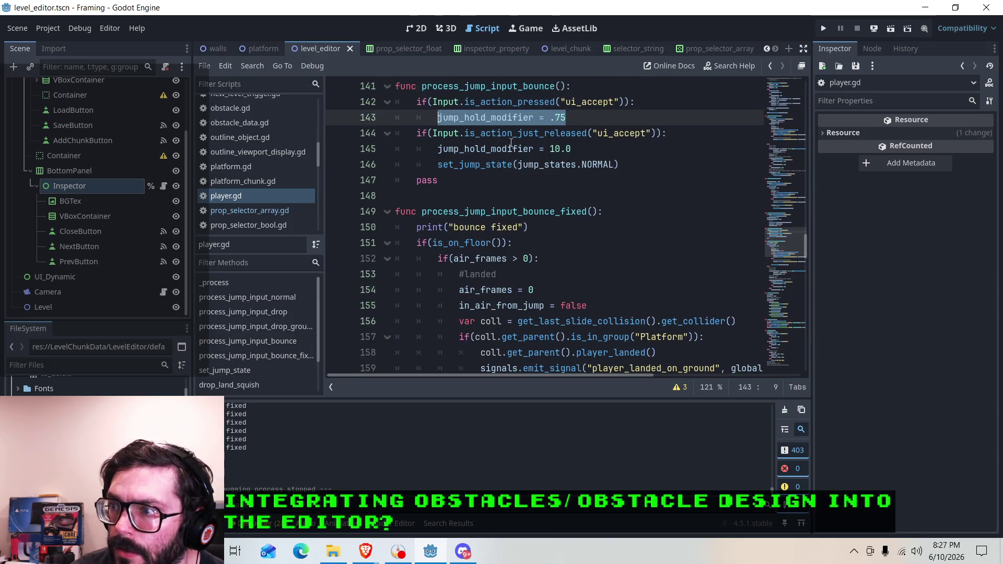
left_click(555, 228)
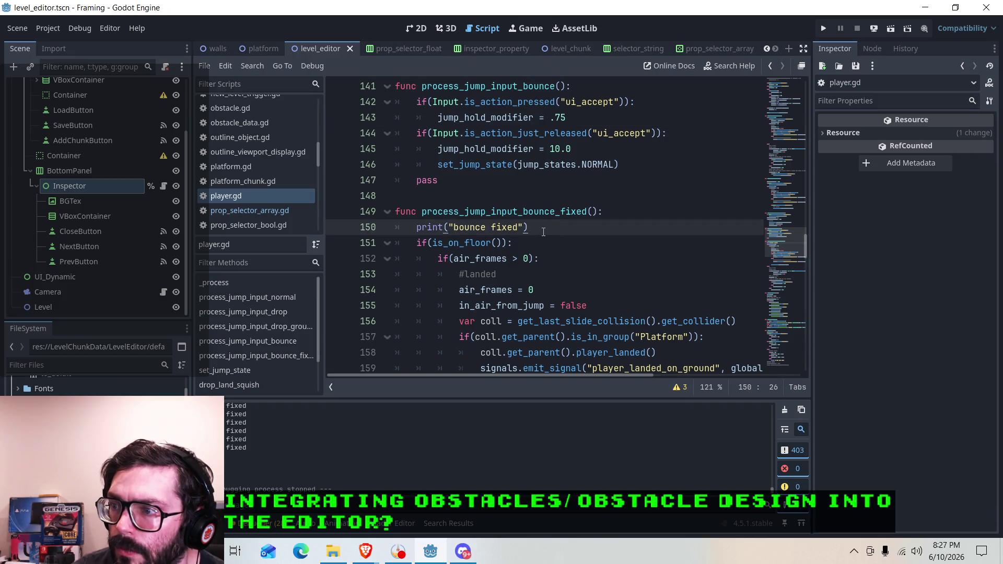
scroll(544, 232, "up", 4)
left_click(588, 211)
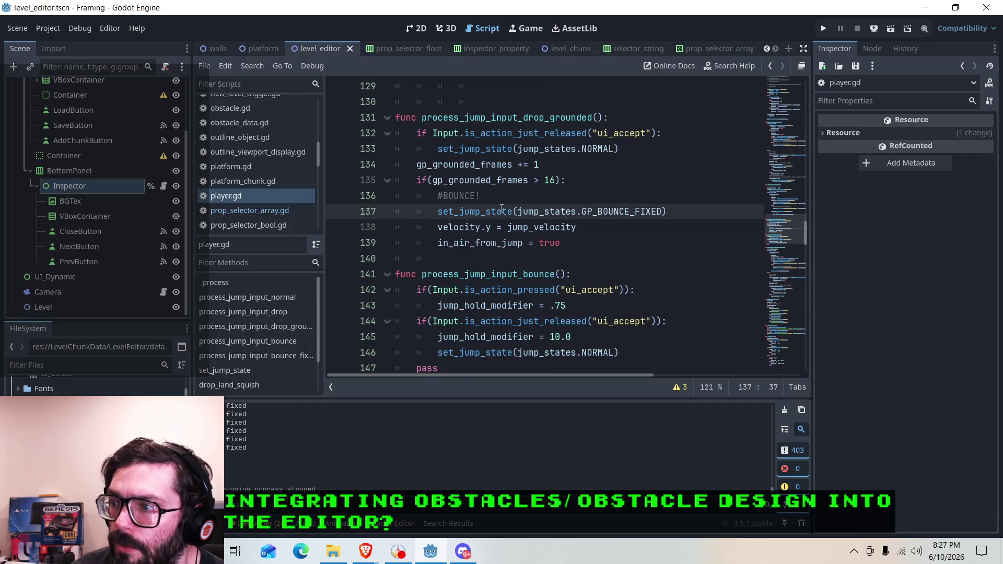
left_click(682, 211)
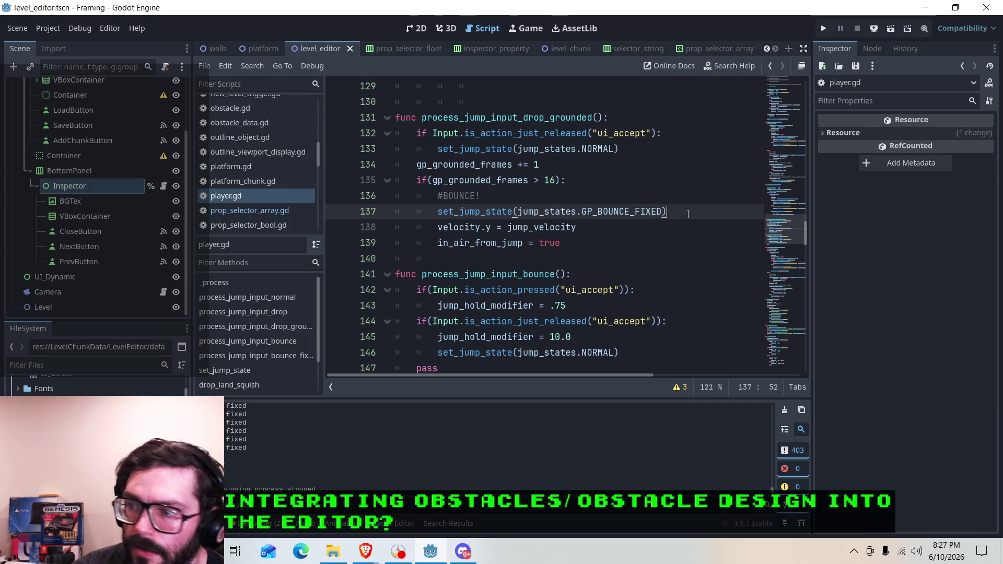
Paste 'jump_hold_modifier = .75' on a new line below line 137.
key("Return")
key("ctrl+v")
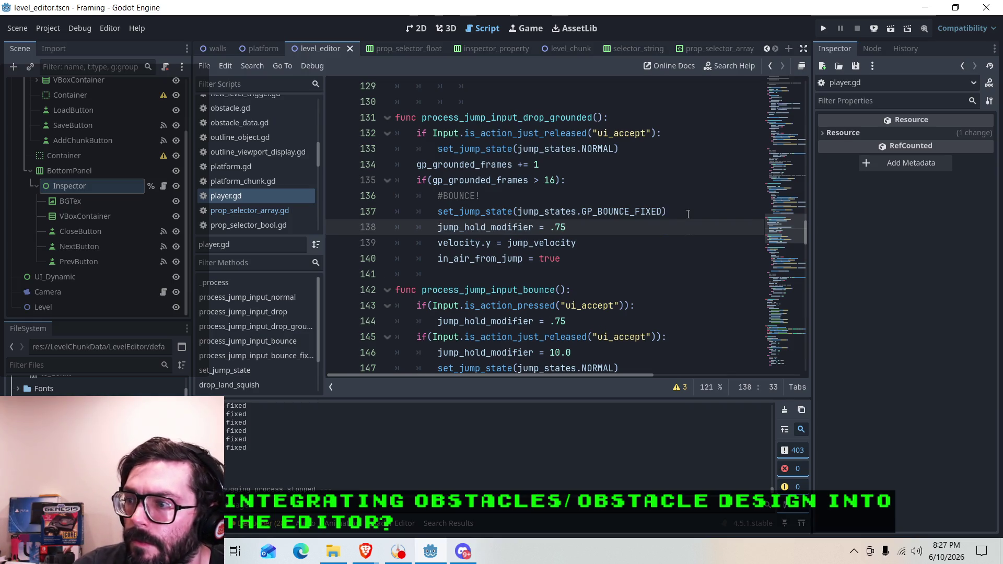
scroll(575, 209, "up", 1)
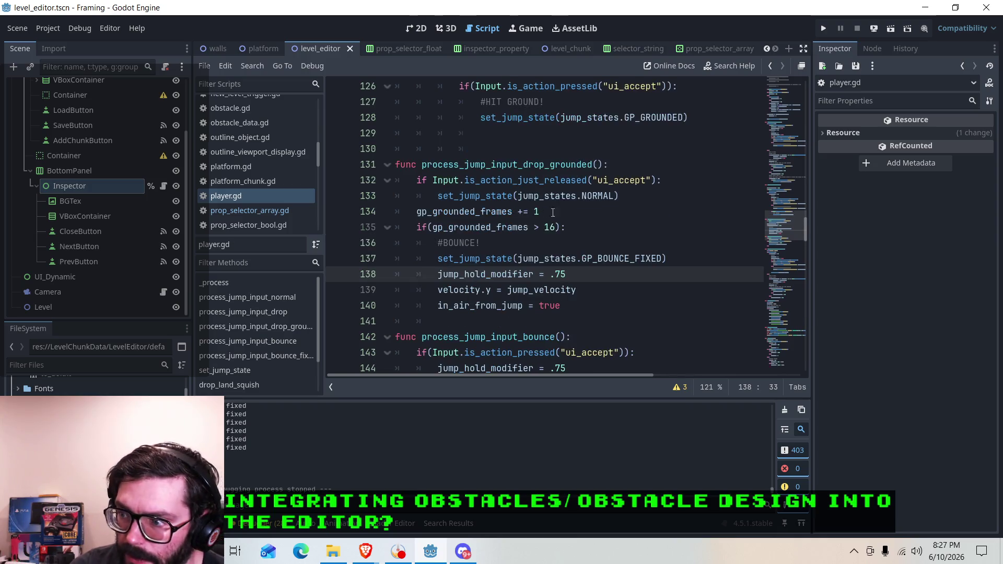
scroll(602, 222, "down", 4)
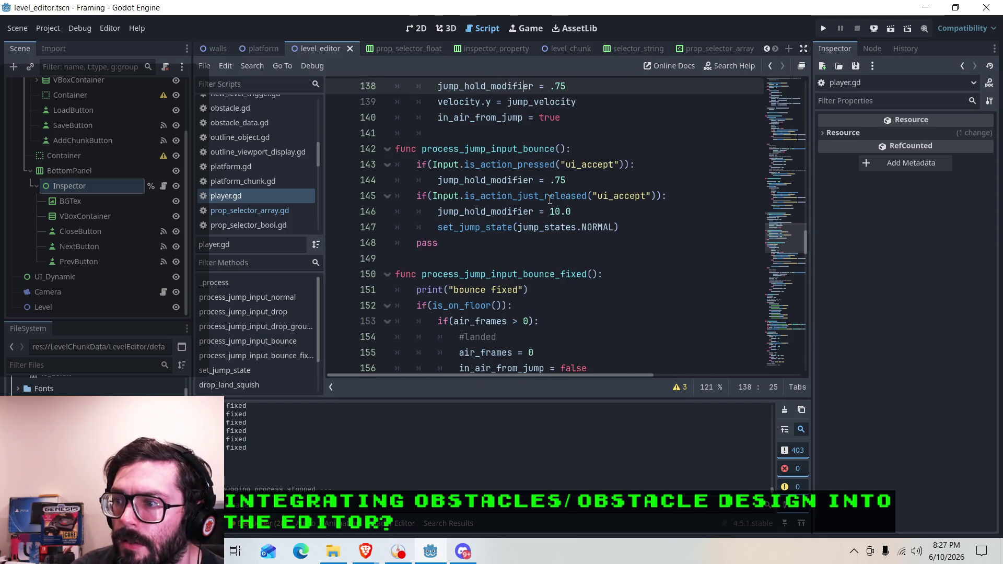
scroll(550, 199, "down", 2)
scroll(557, 198, "up", 3)
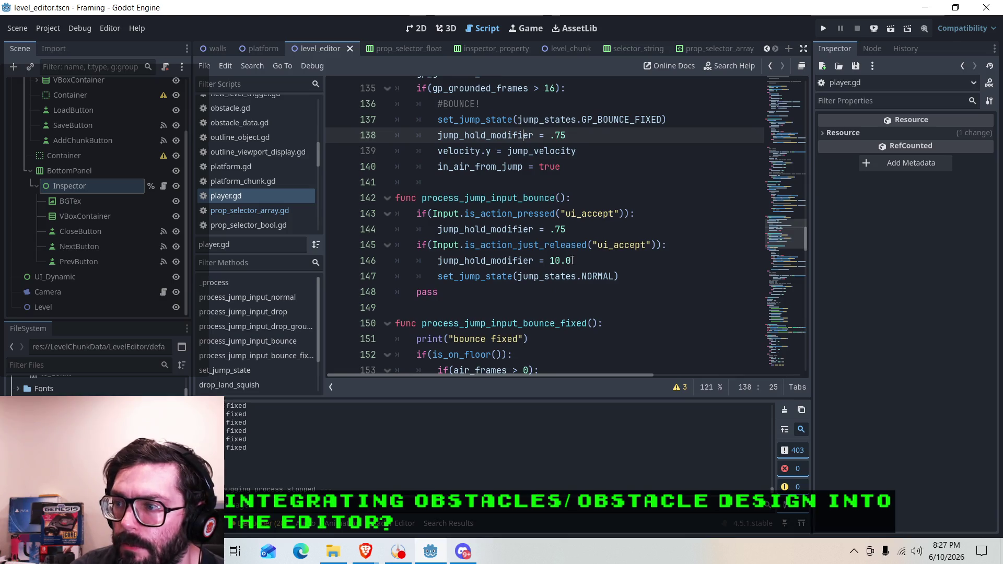
Copy the 'jump_hold_modifier = 10.0' line on line 146.
left_click_drag(581, 260, 438, 266)
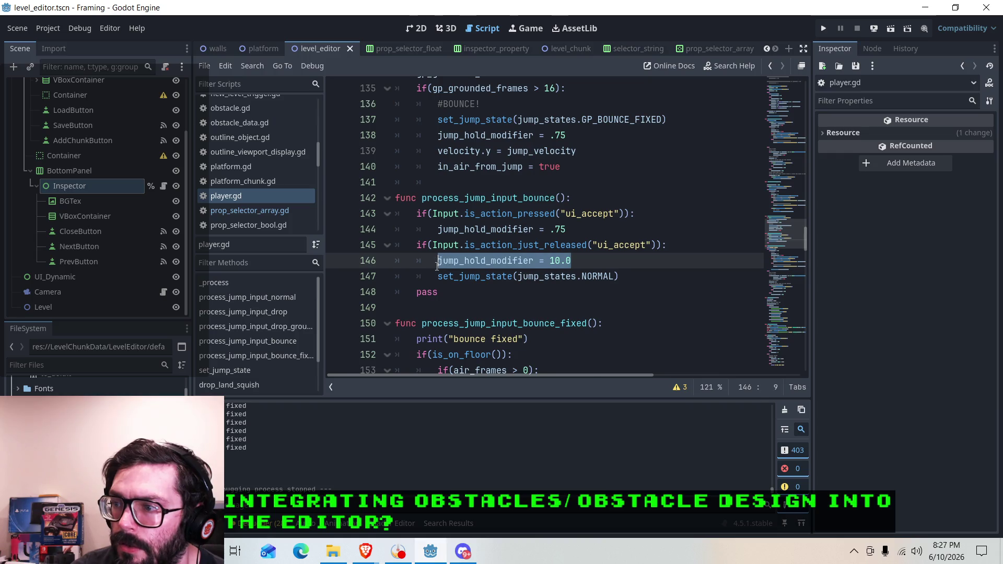
right_click(473, 263)
left_click(490, 342)
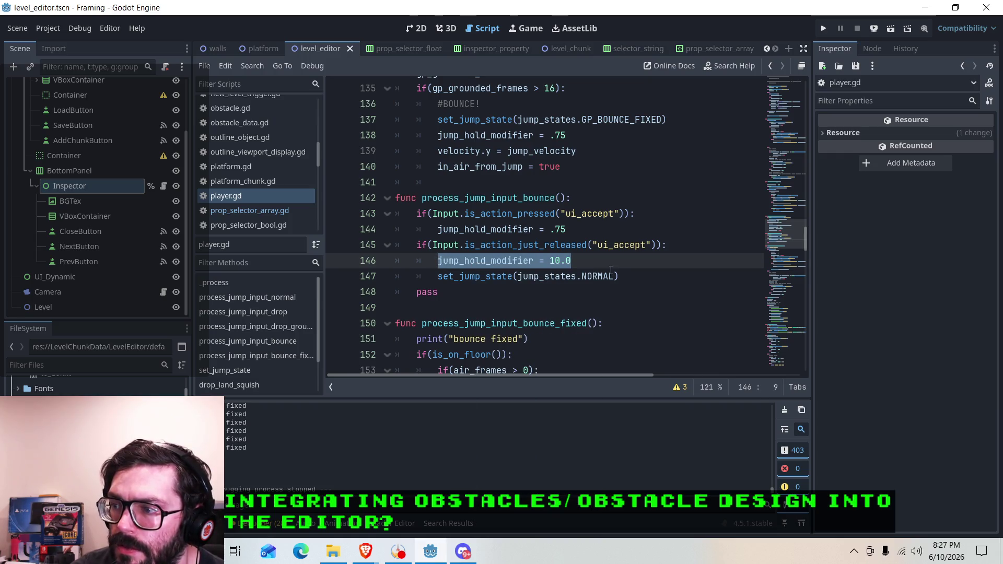
scroll(592, 268, "down", 2)
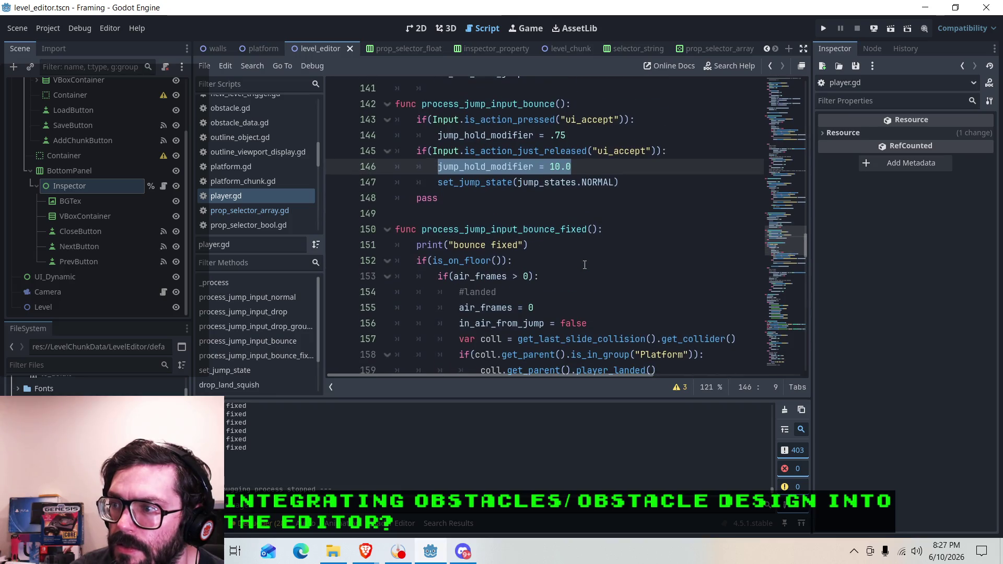
scroll(558, 194, "down", 9)
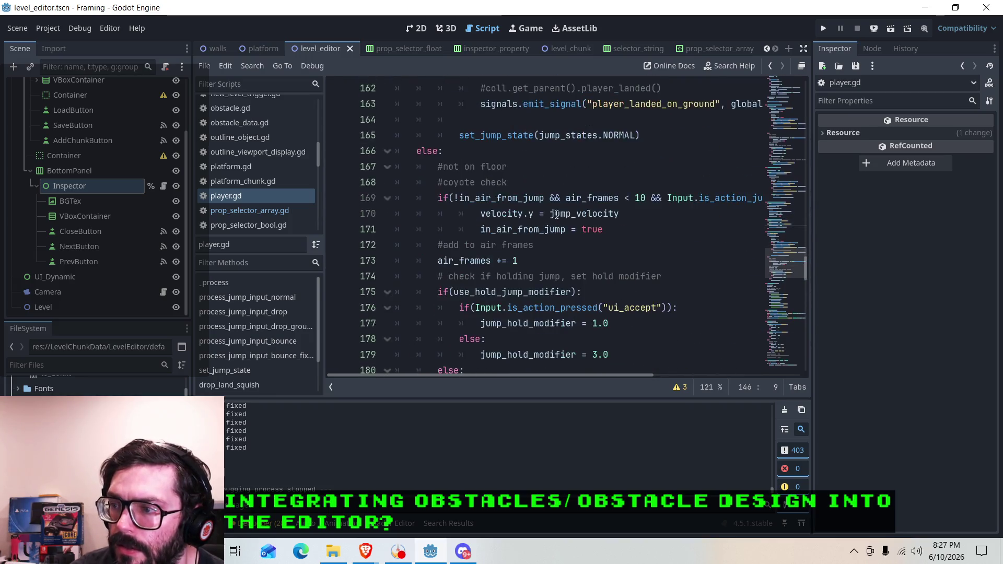
scroll(559, 218, "down", 2)
Add 'jump_hold_modifier = 10.0' on line 164 before the landing state reset, then launch the game.
scroll(588, 241, "up", 11)
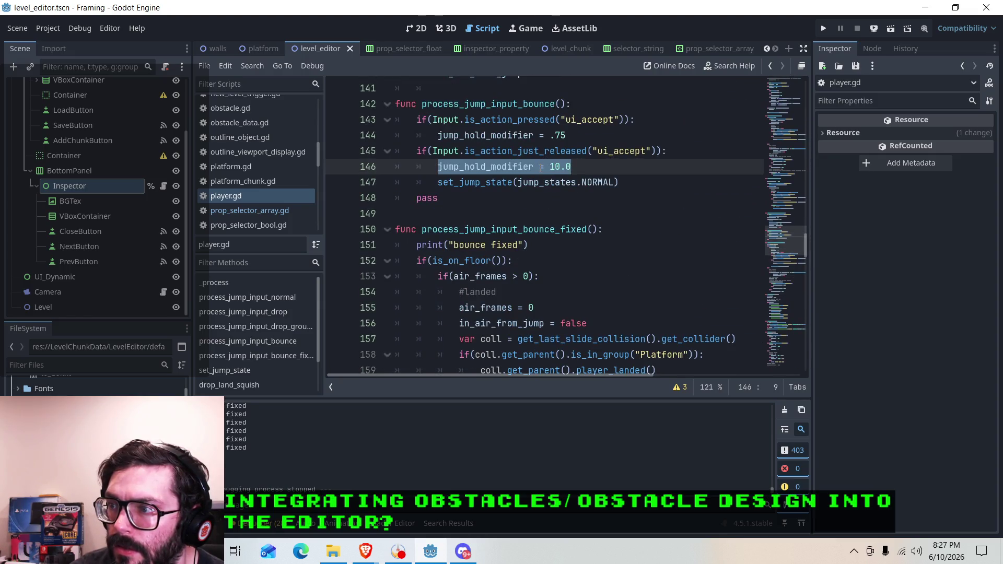
scroll(590, 201, "up", 3)
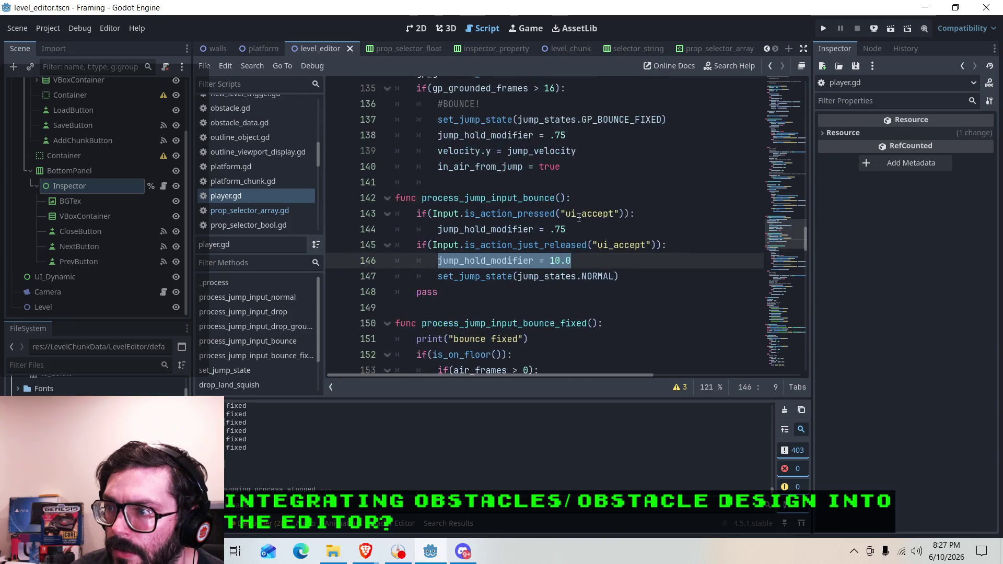
scroll(563, 218, "down", 4)
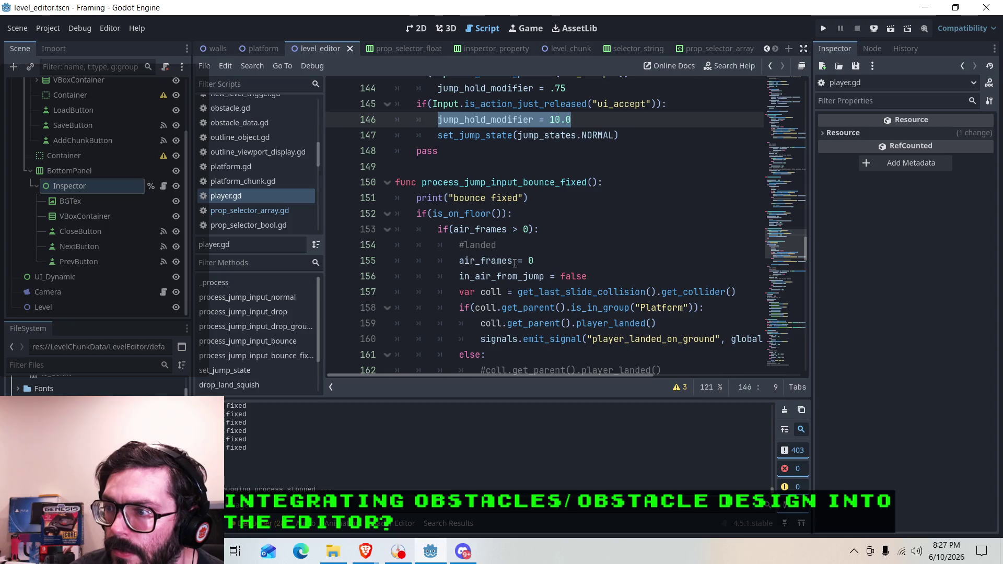
scroll(550, 238, "down", 2)
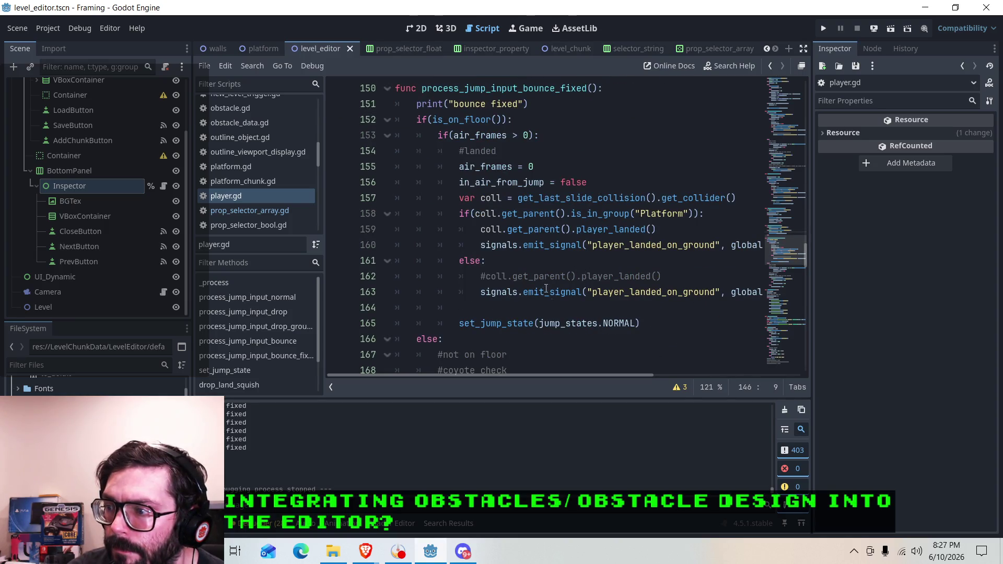
scroll(544, 284, "down", 1)
left_click(484, 261)
type("jump_hold_modifier = 10.0")
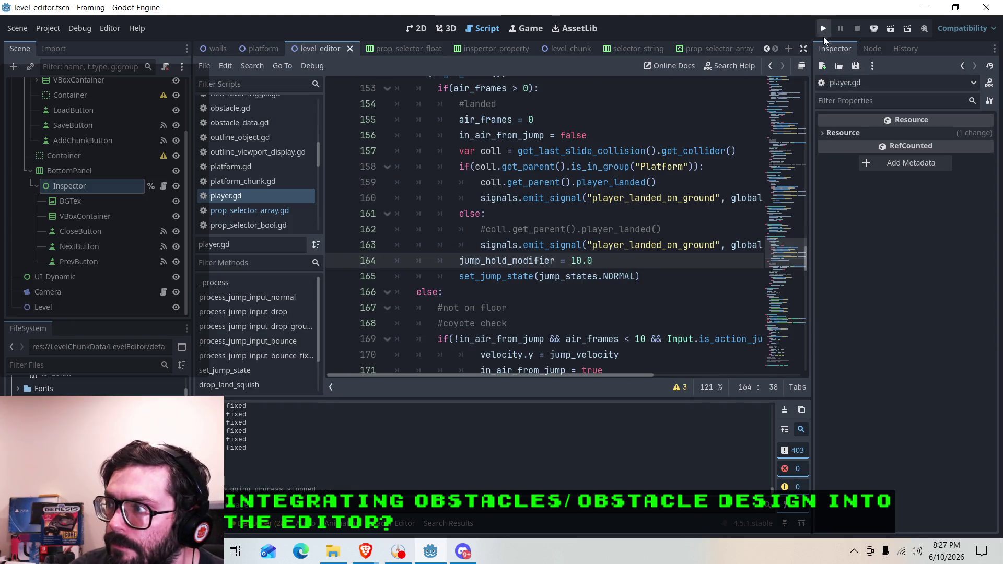
left_click(823, 30)
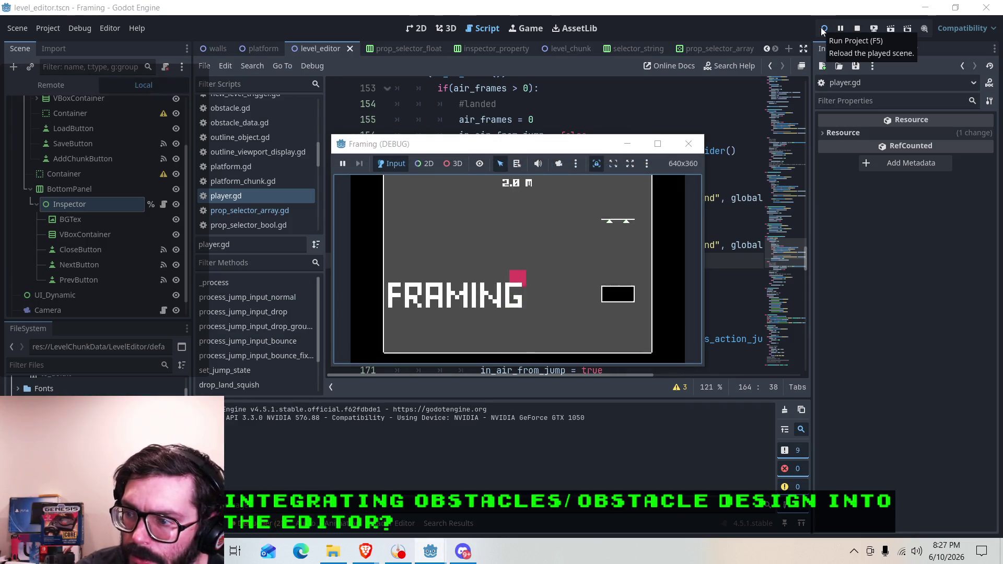
key("space")
key("space")
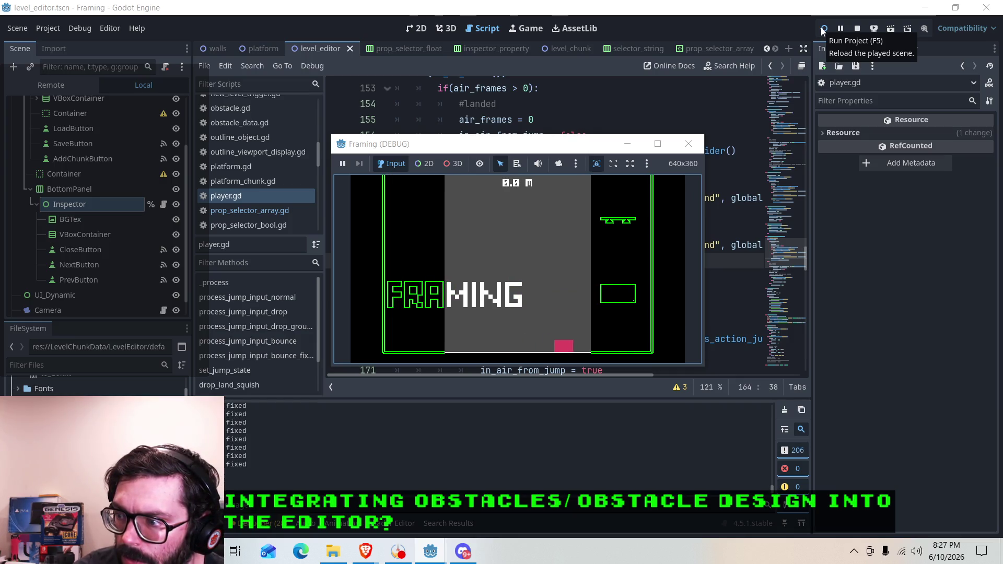
key("space")
key("space")
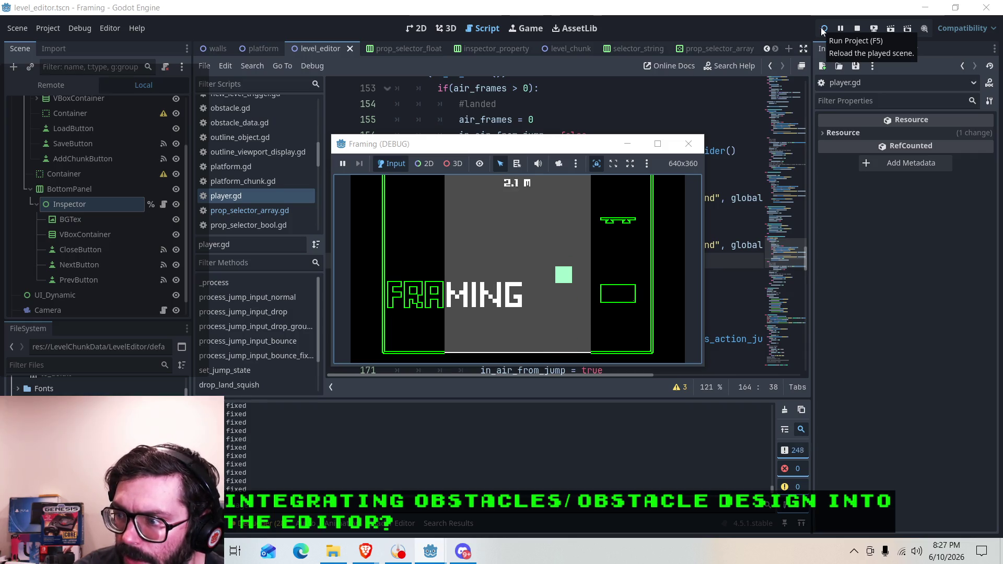
key("space")
key("space")
key("space")
key("space")
left_click(689, 144)
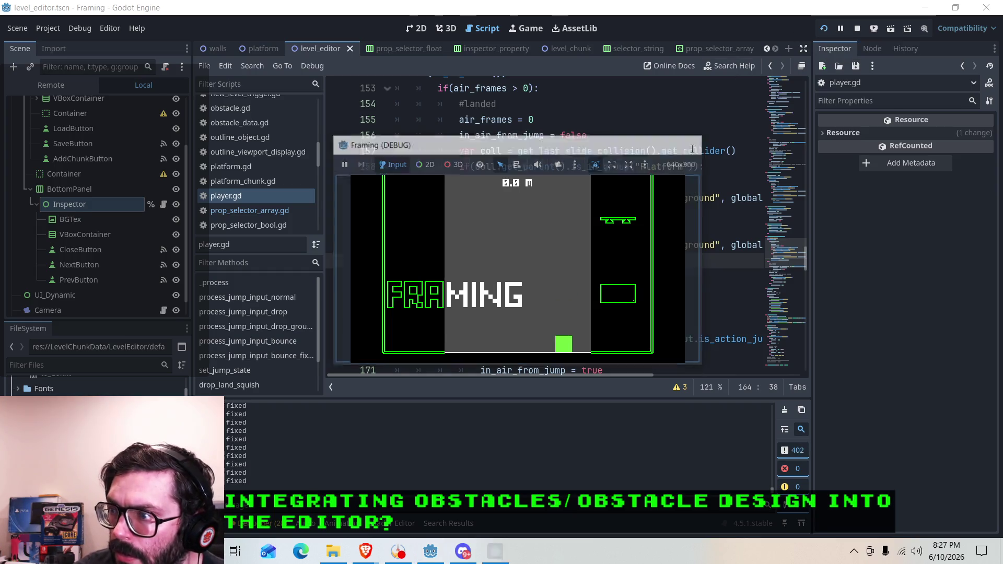
scroll(580, 257, "up", 6)
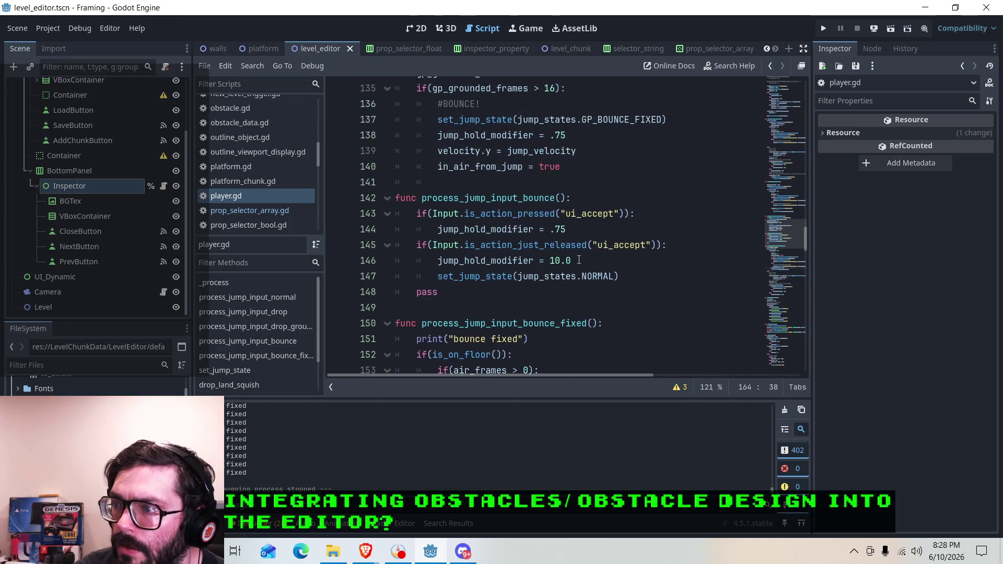
left_click(520, 229)
scroll(522, 229, "up", 2)
left_click(534, 229)
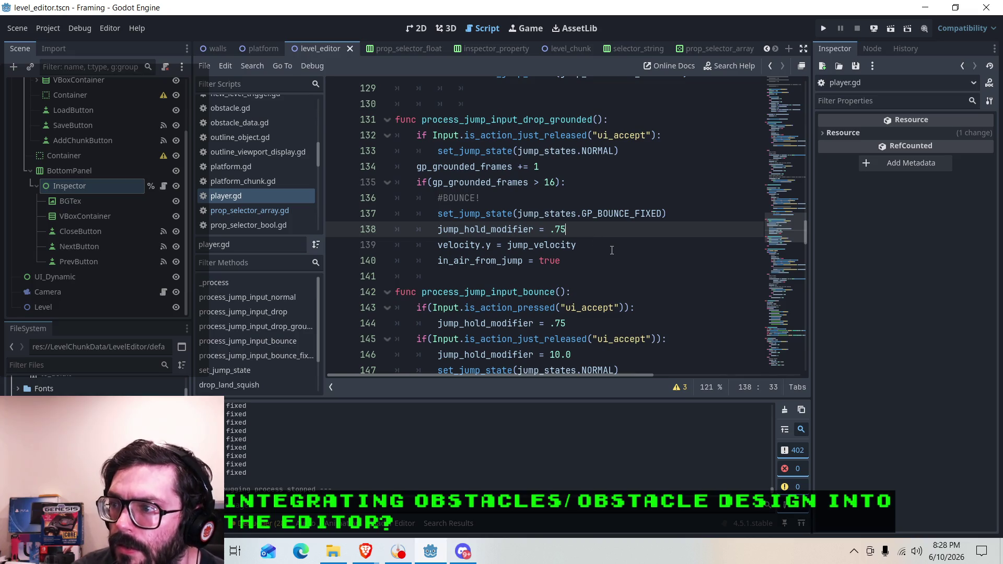
scroll(584, 231, "up", 15)
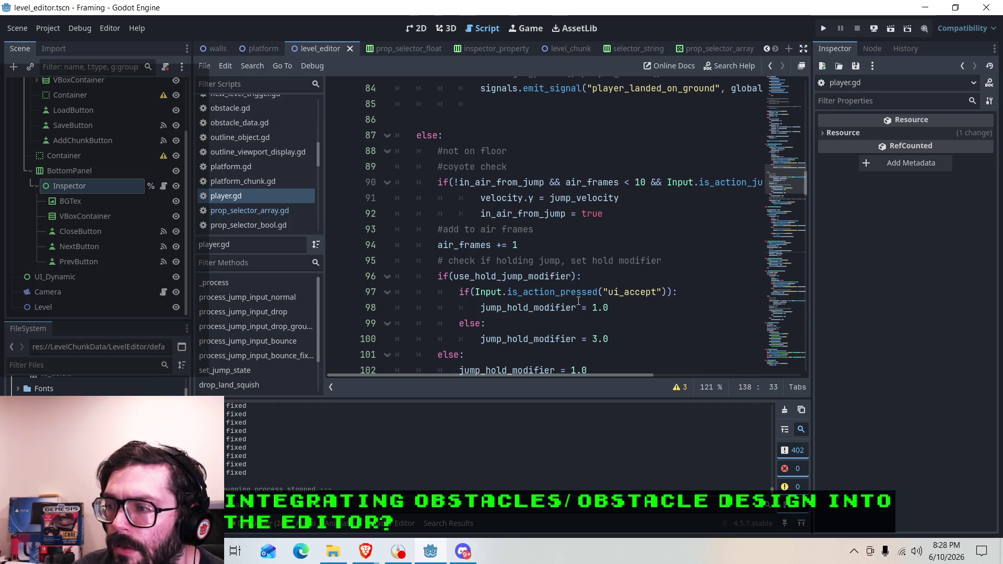
left_click(557, 339)
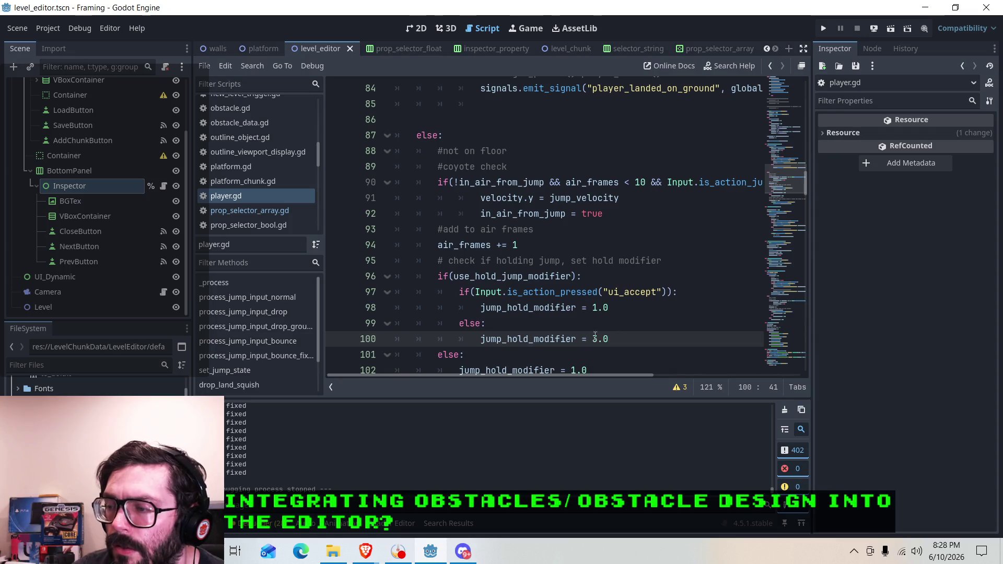
scroll(552, 344, "down", 4)
scroll(570, 322, "up", 4)
scroll(587, 252, "up", 1)
scroll(610, 270, "up", 5)
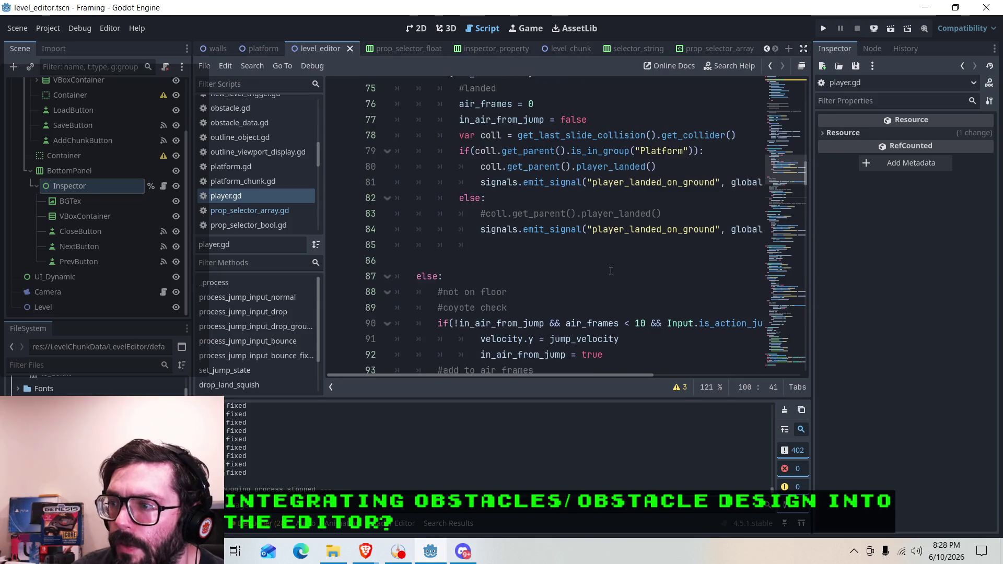
scroll(550, 260, "up", 4)
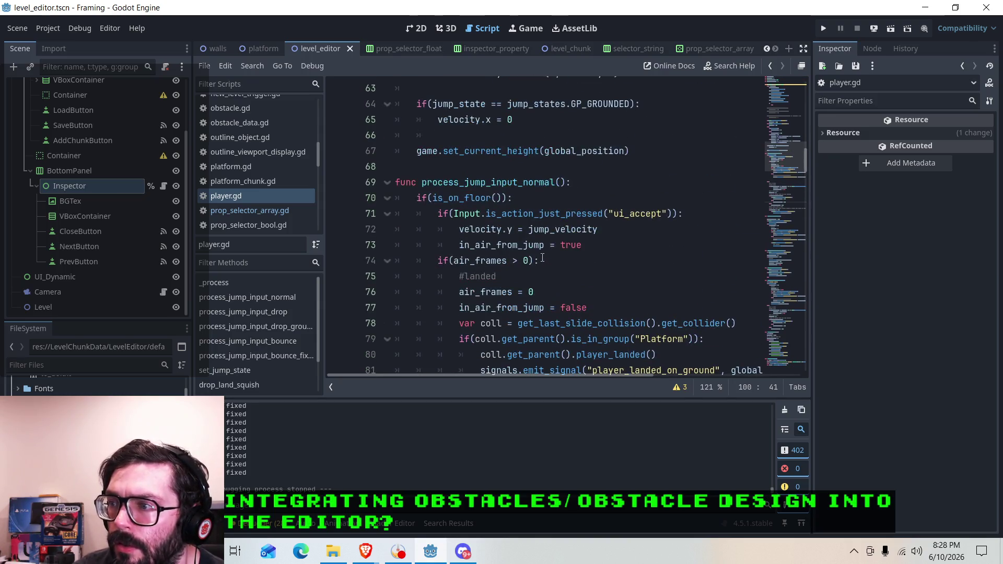
scroll(542, 260, "up", 3)
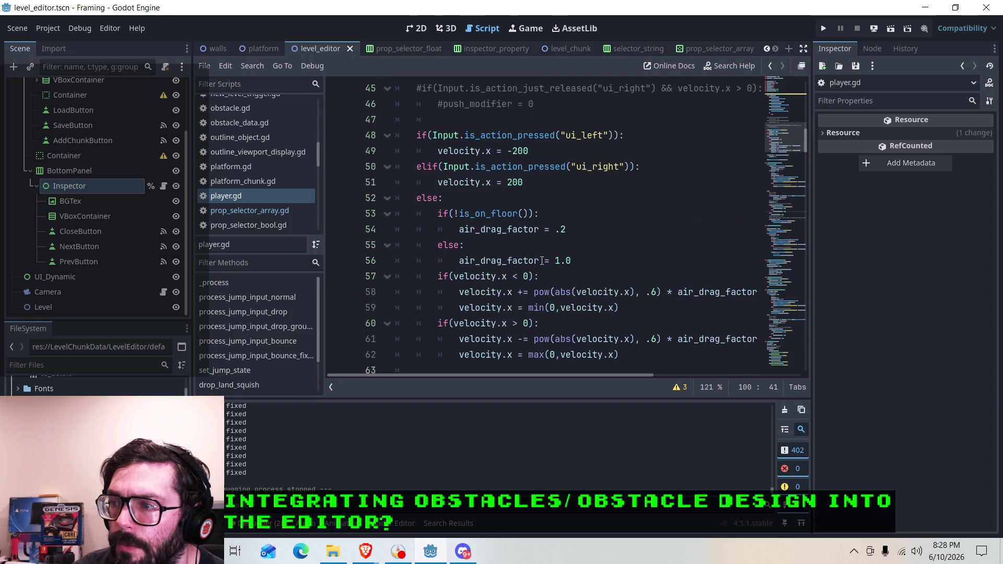
scroll(542, 260, "up", 5)
scroll(536, 258, "down", 6)
scroll(536, 258, "down", 20)
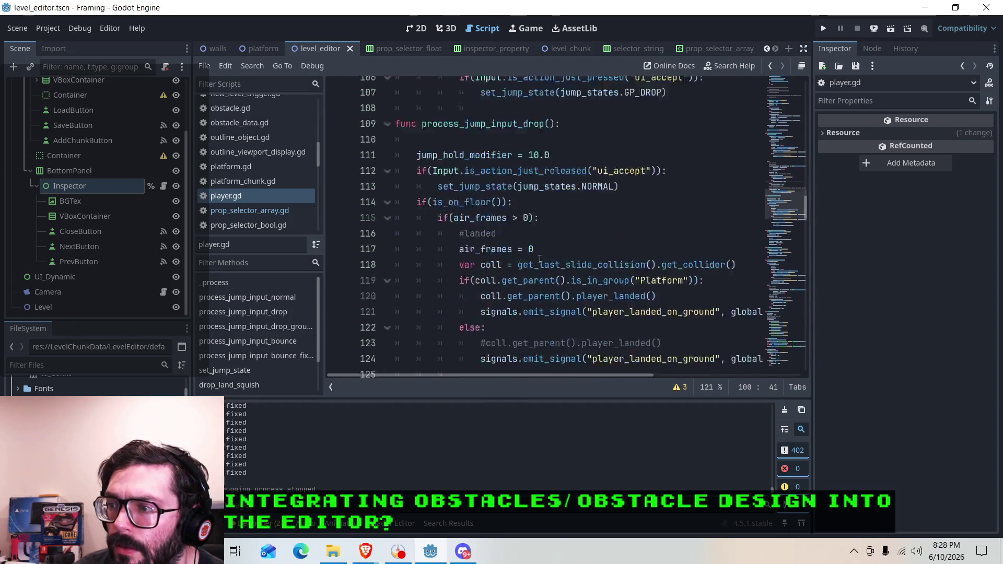
scroll(541, 259, "down", 5)
scroll(541, 260, "down", 1)
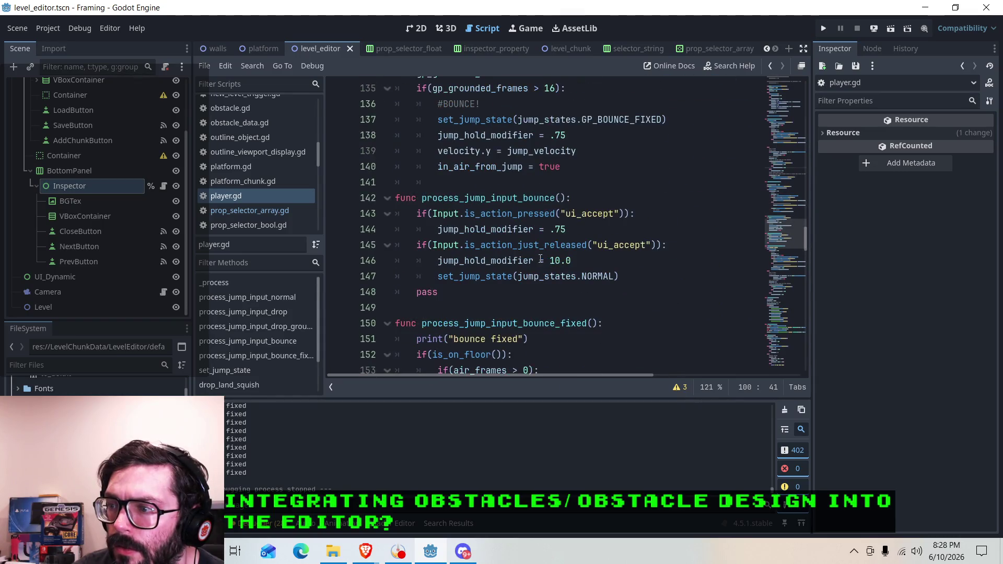
left_click(490, 261)
key("Down")
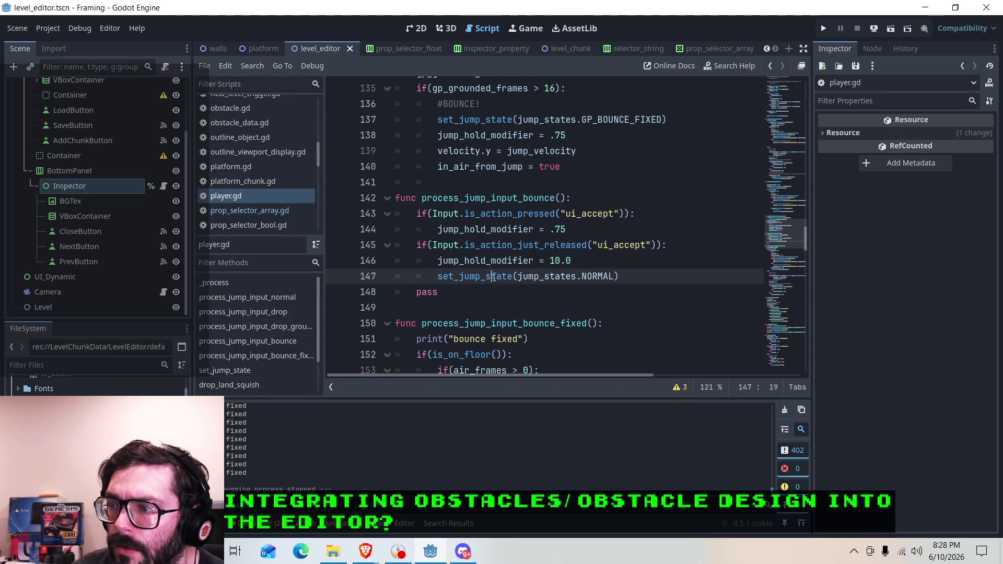
scroll(505, 263, "down", 20)
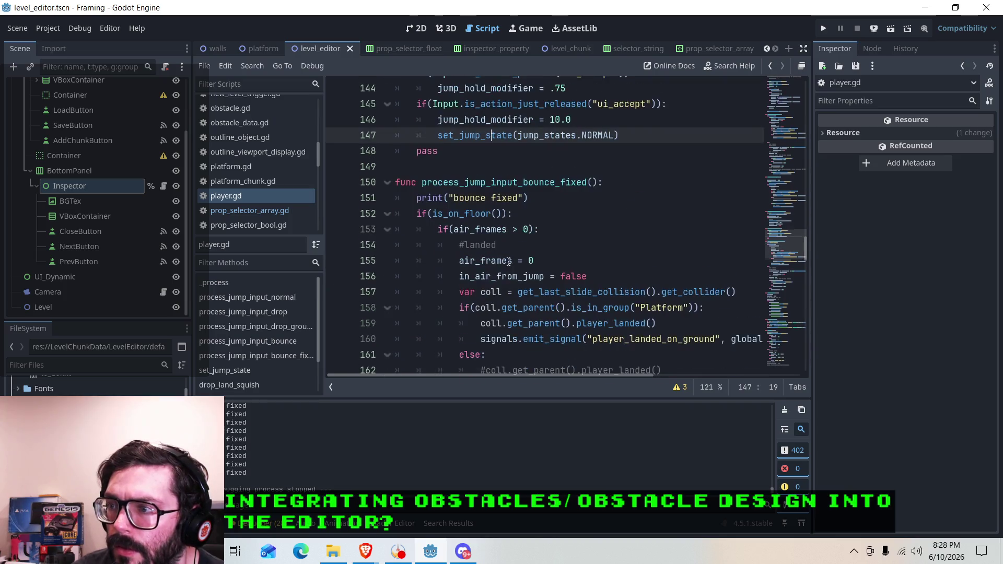
scroll(509, 260, "down", 4)
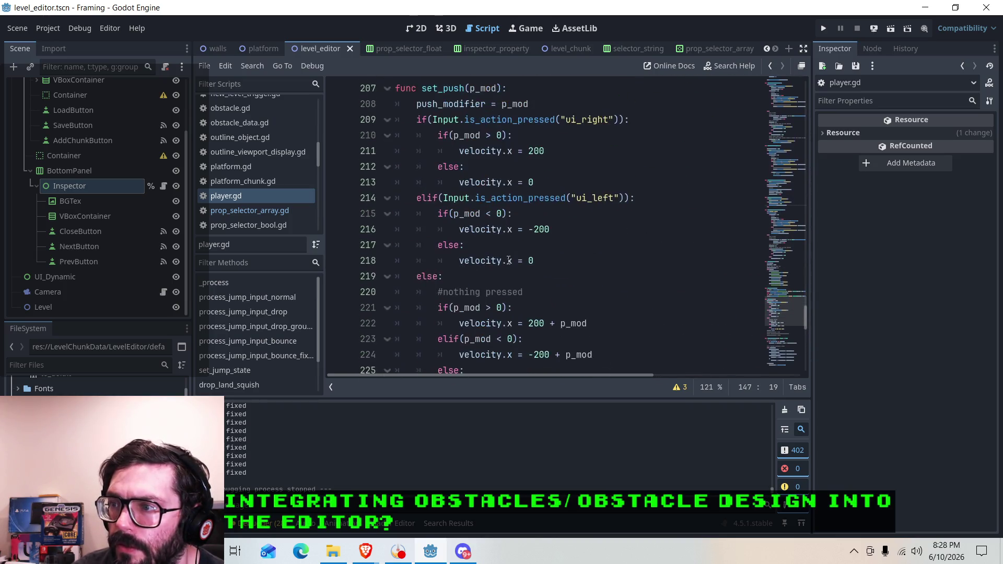
scroll(509, 260, "down", 5)
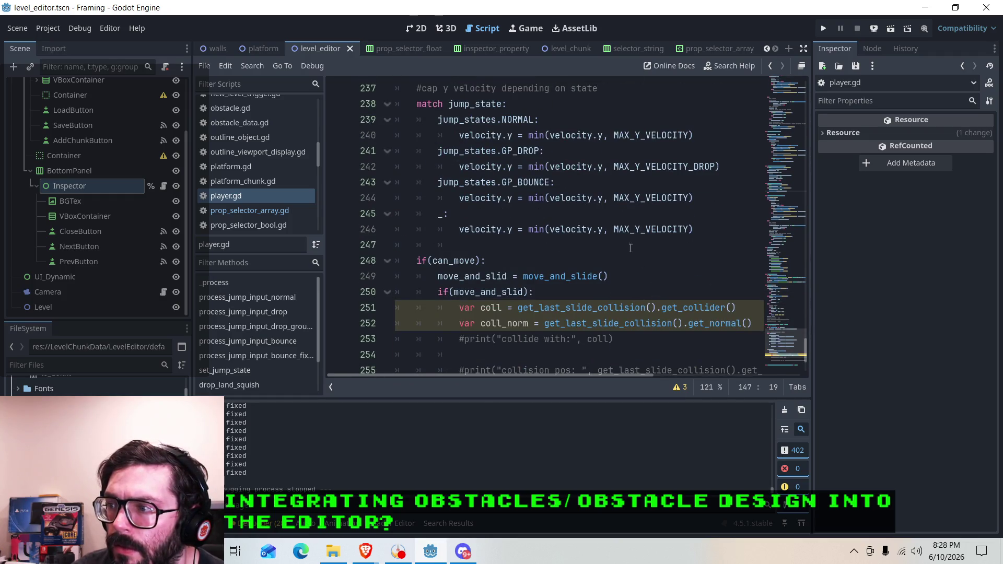
left_click(698, 231)
scroll(627, 227, "up", 1)
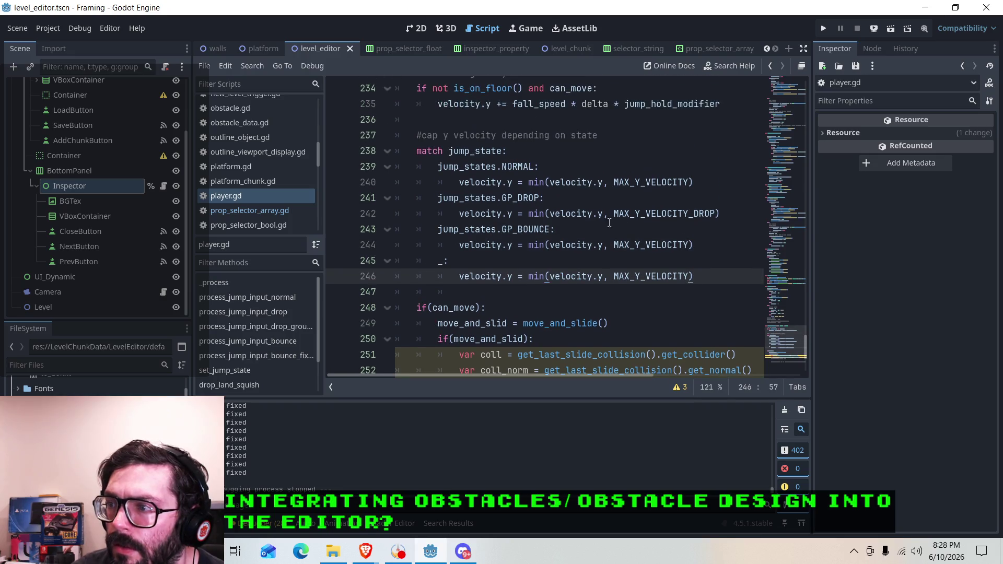
mouse_move(553, 243)
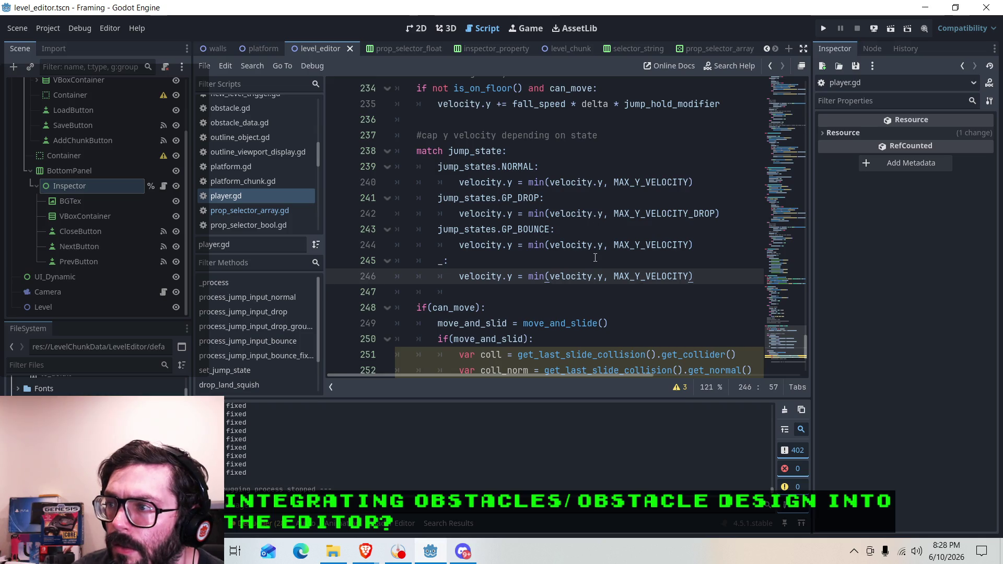
scroll(596, 258, "up", 2)
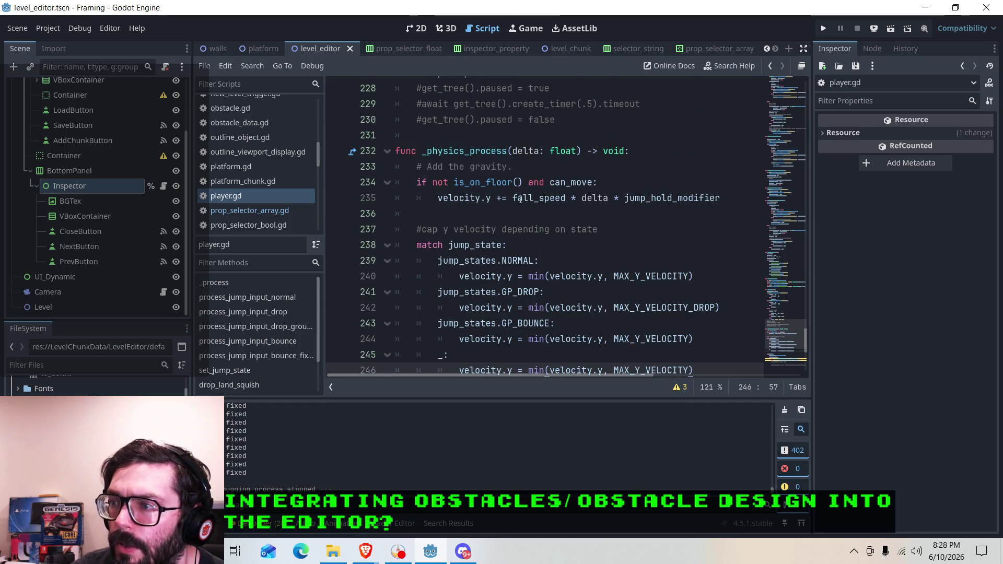
mouse_move(537, 201)
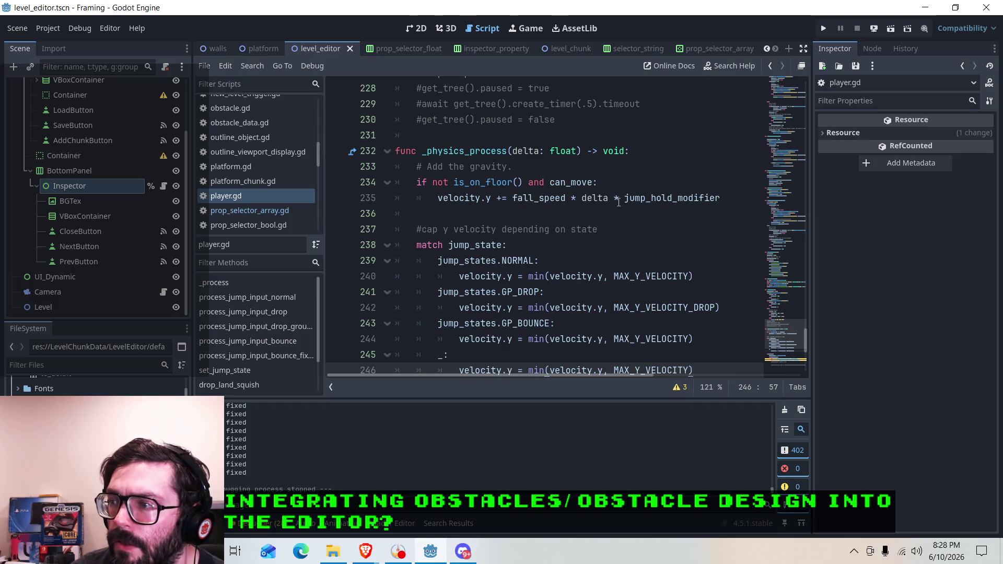
mouse_move(626, 204)
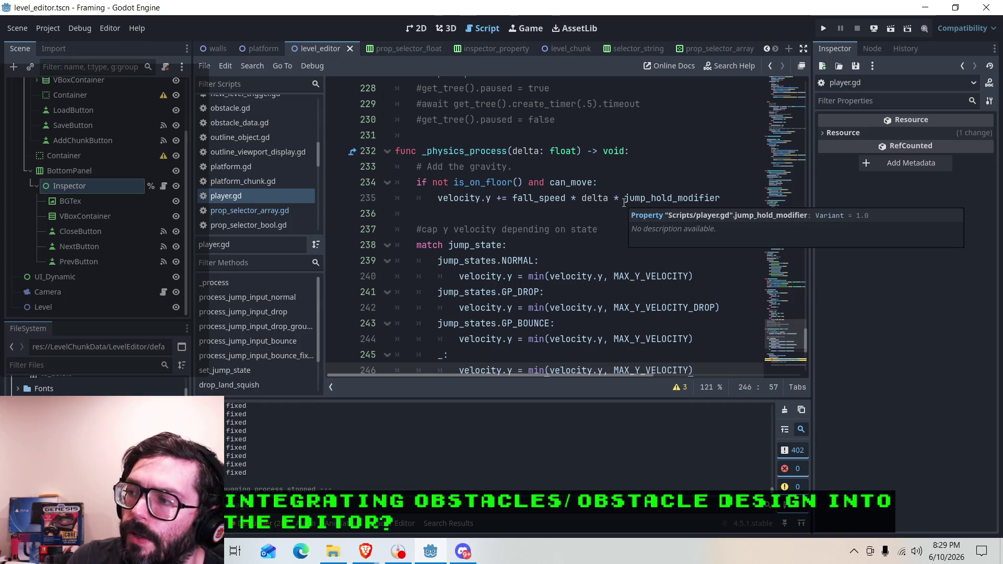
scroll(624, 201, "up", 7)
scroll(590, 199, "down", 6)
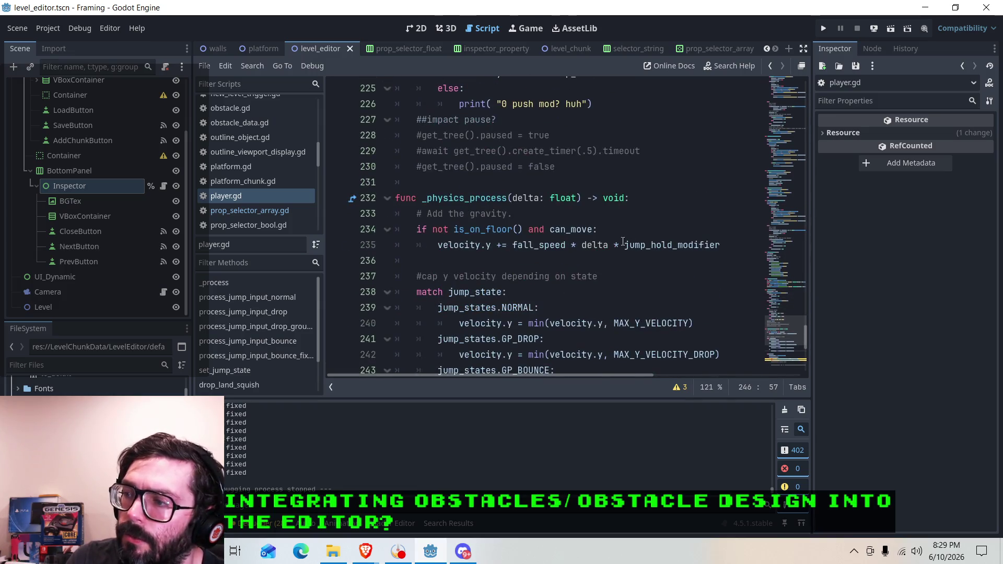
scroll(596, 230, "up", 3)
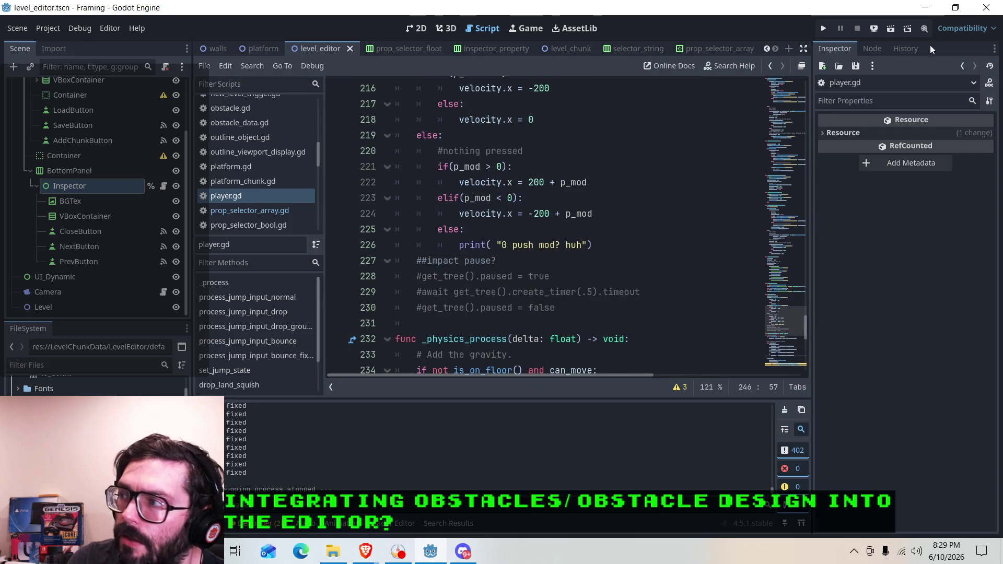
left_click(823, 29)
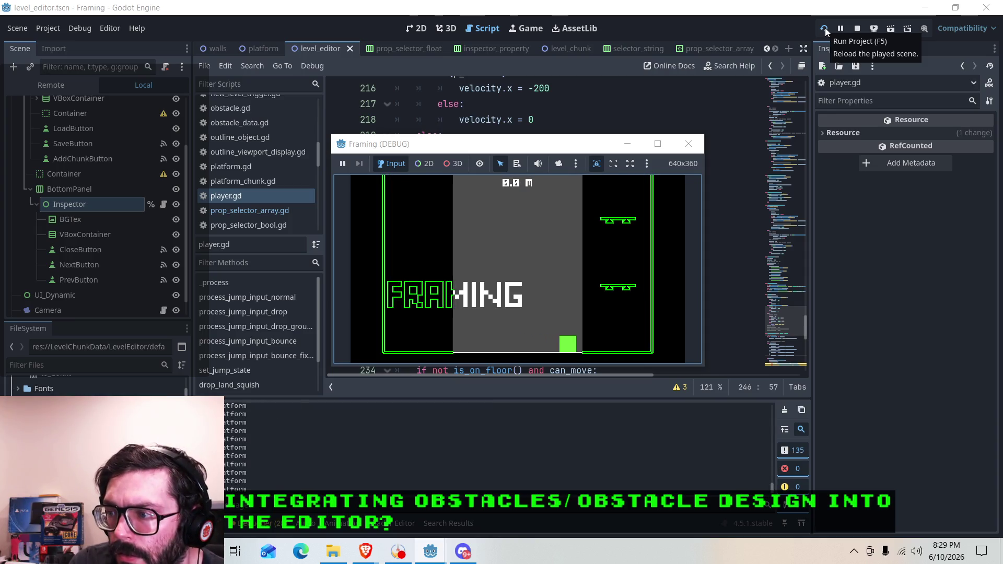
Jump and steer the player left and right across the lower platforms.
key("Right")
key("space")
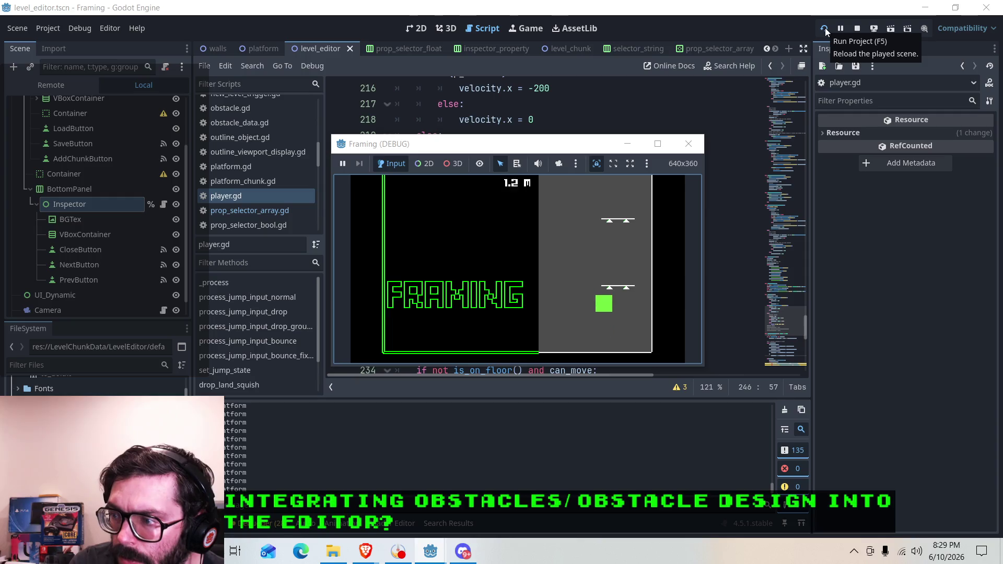
key("space")
key("Left")
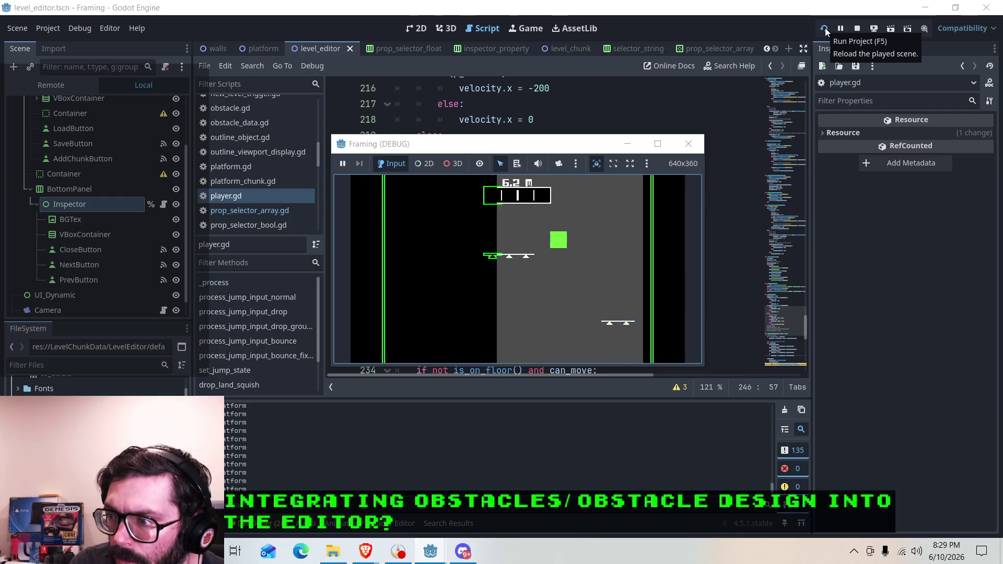
key("space")
key("Left")
key("space")
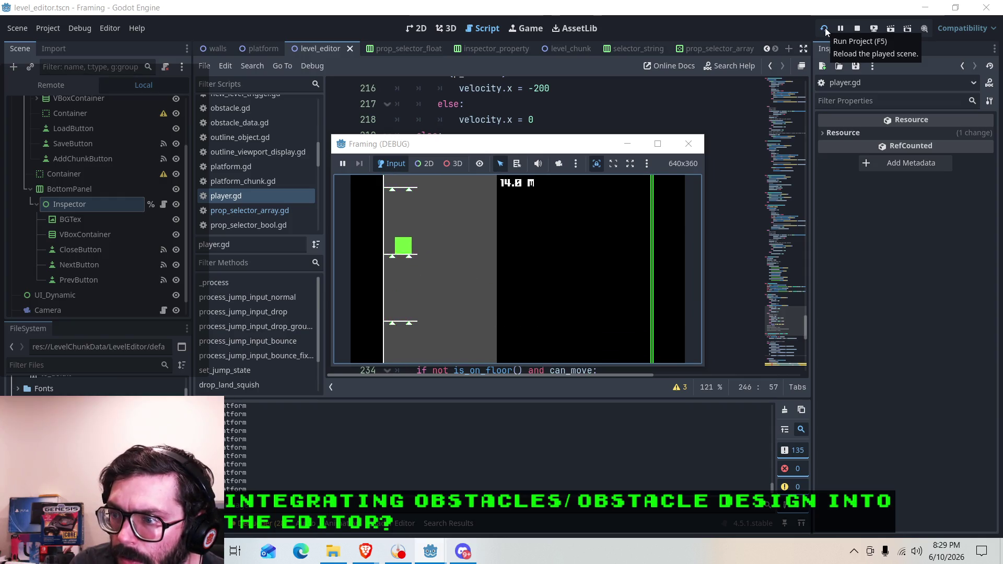
key("space")
key("Right")
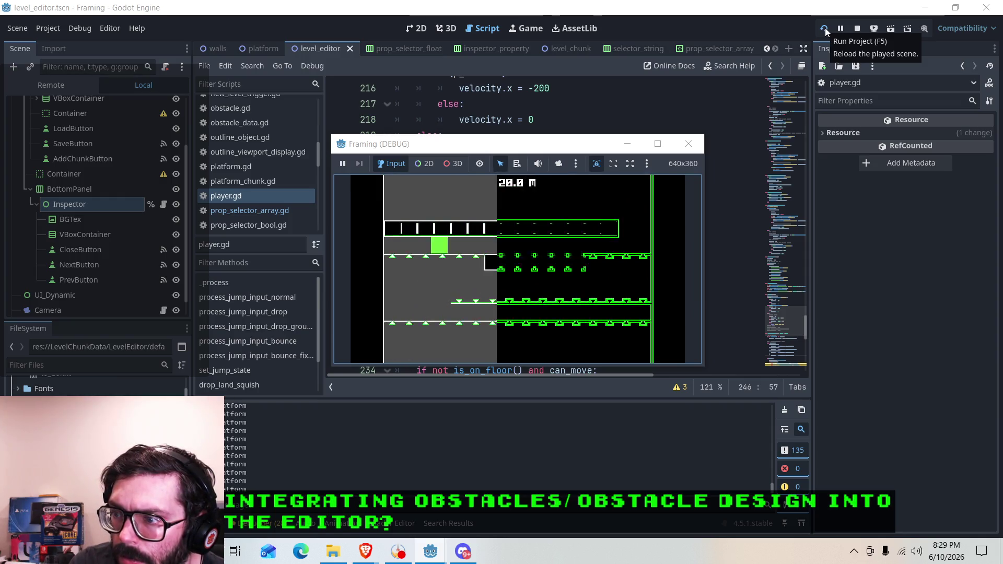
key("Right")
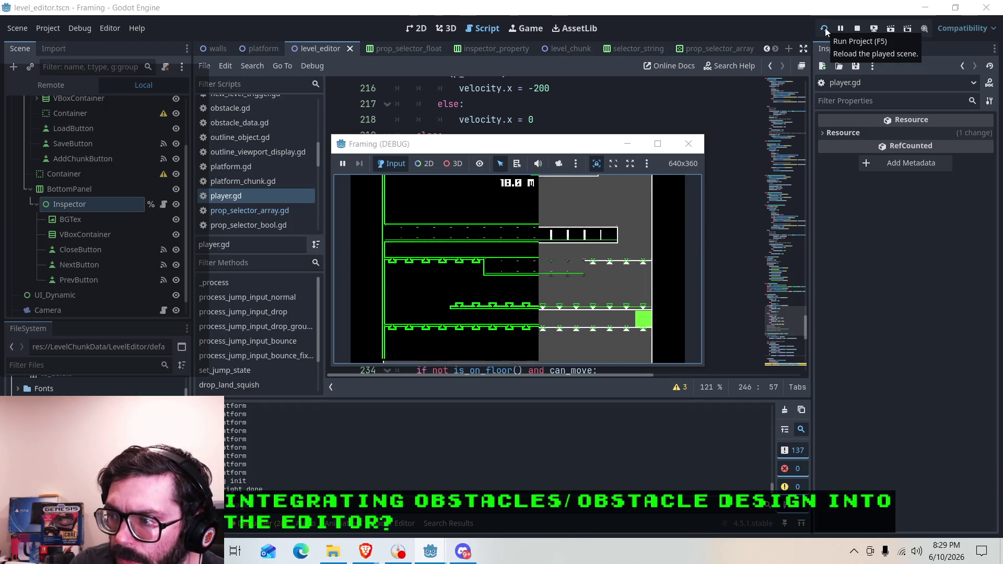
key("Left")
key("Left")
key("space")
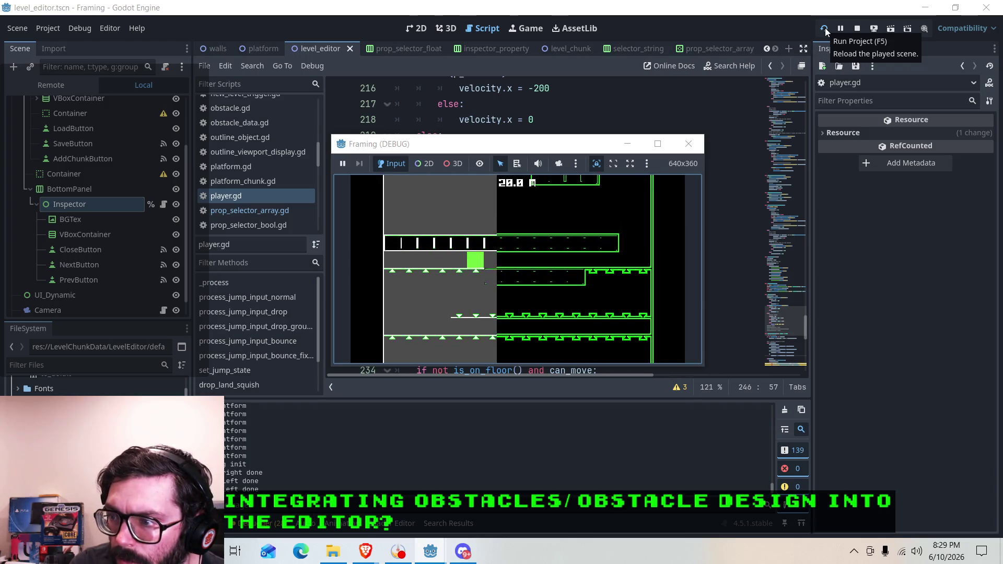
key("Right")
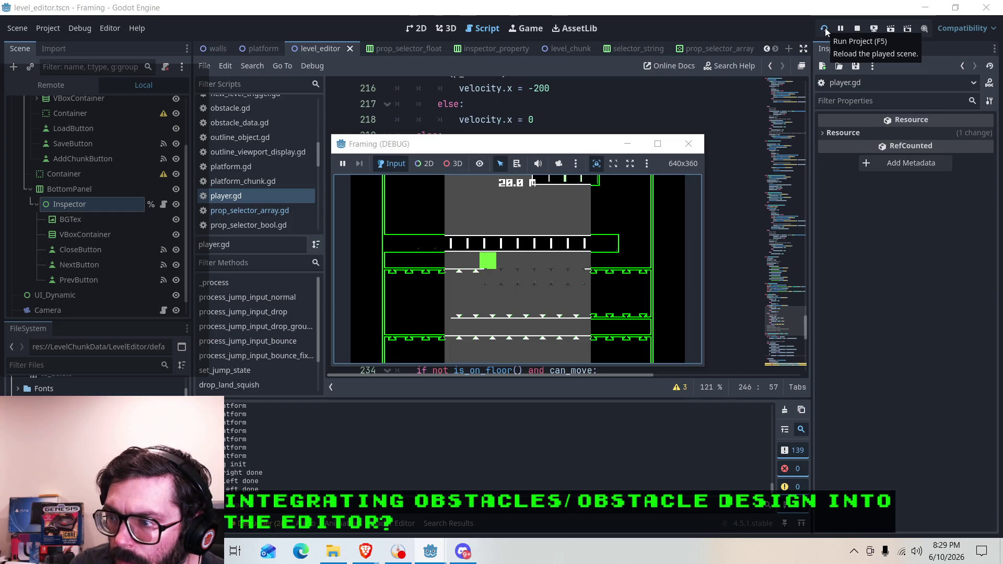
Keep jumping and steering upward until the player reaches about 30 m, bouncing off spikes.
key("space")
key("Left")
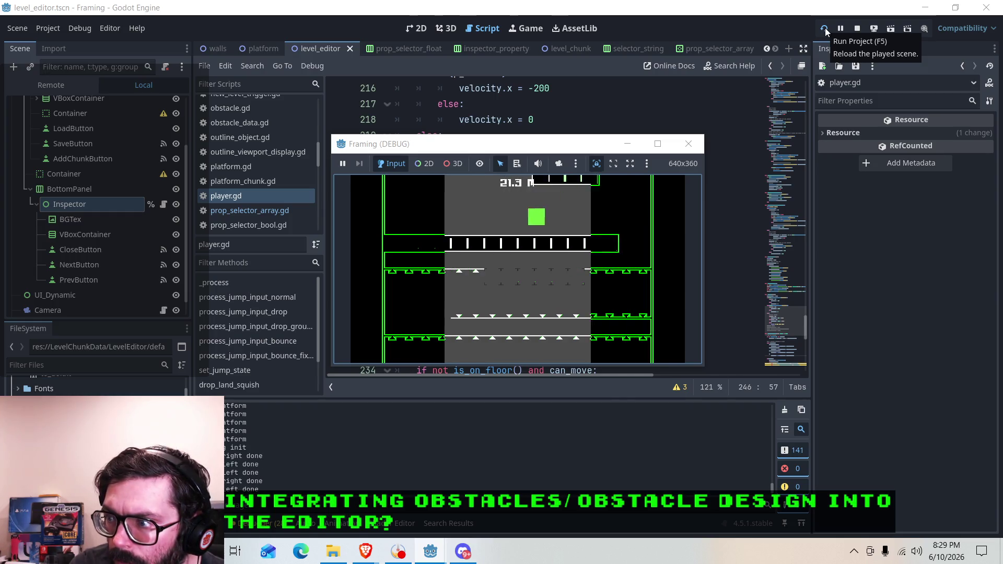
key("Right")
key("Left")
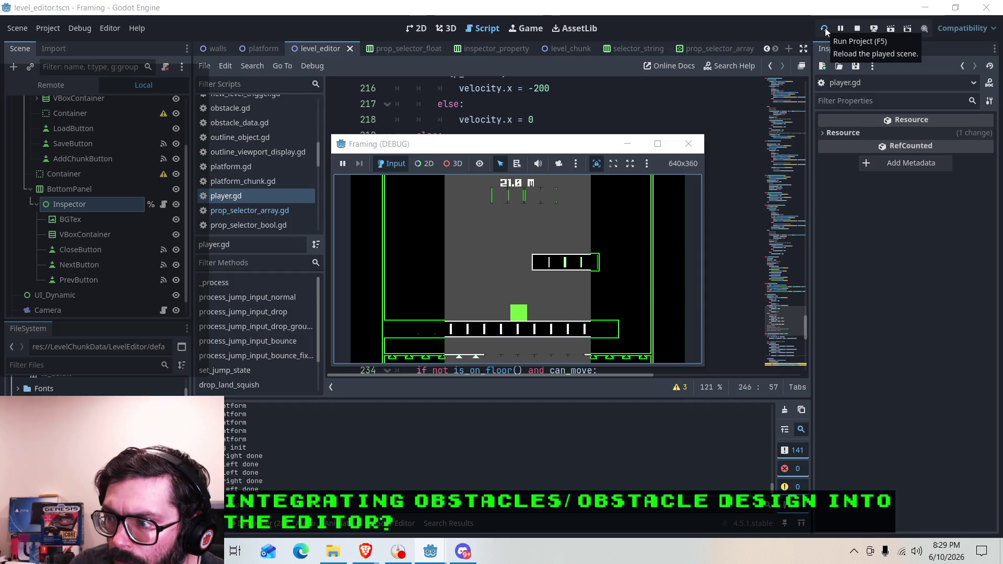
key("space")
key("Right")
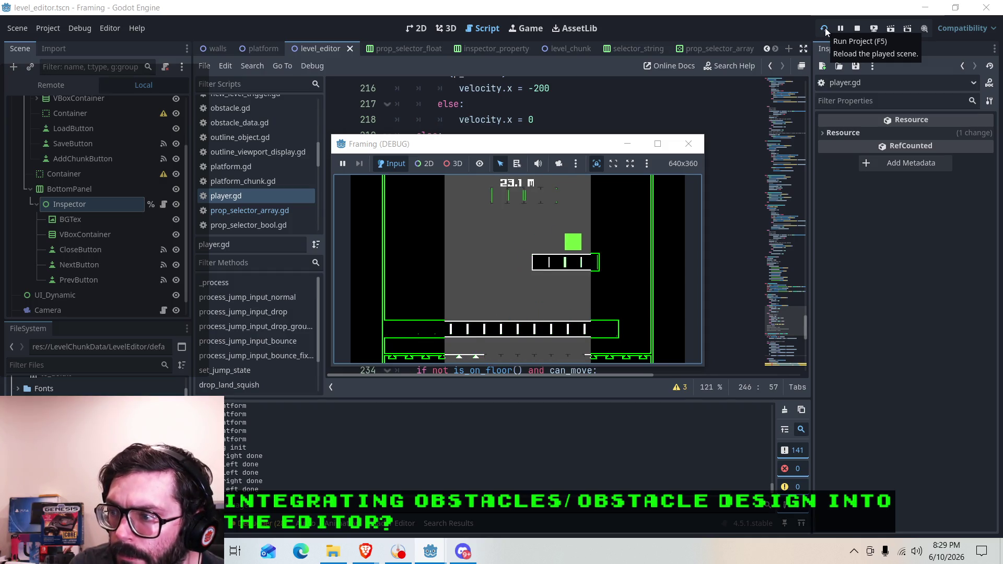
key("Left")
key("space")
key("Right")
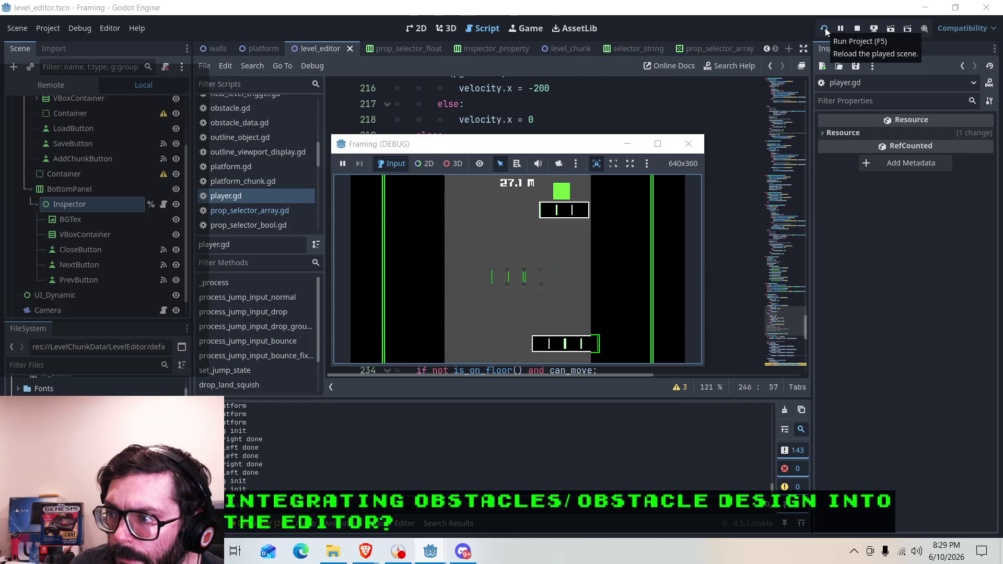
key("Left")
key("space")
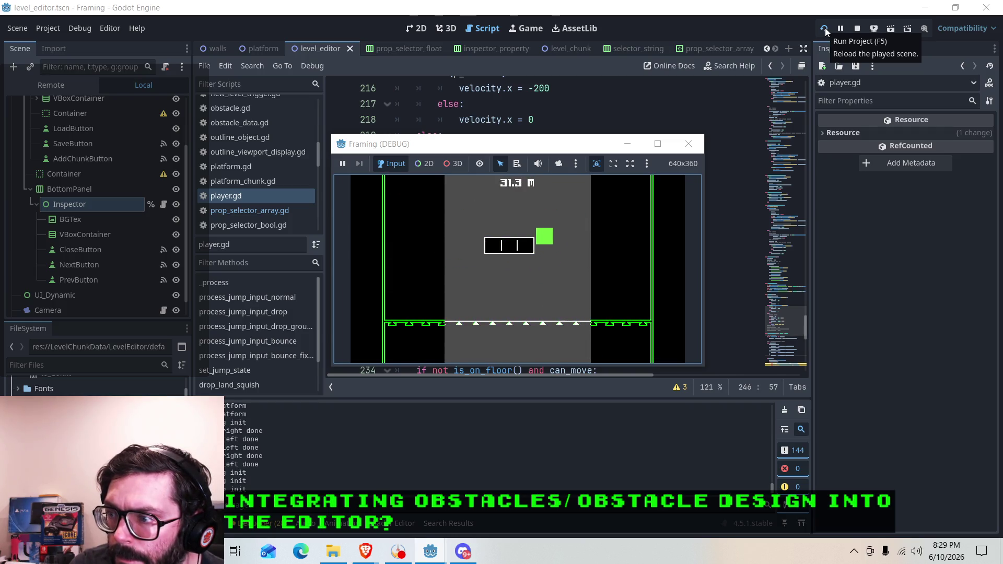
key("space")
key("space")
key("Right")
key("space")
key("Left")
key("Right")
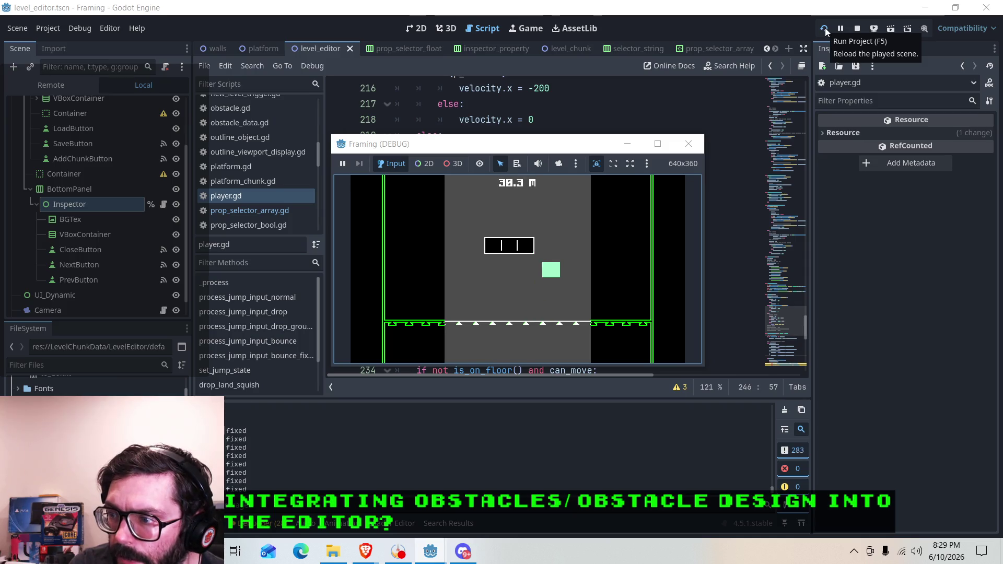
Close the game and copy the jump_hold_modifier name from line 138.
left_click(689, 143)
scroll(487, 194, "down", 10)
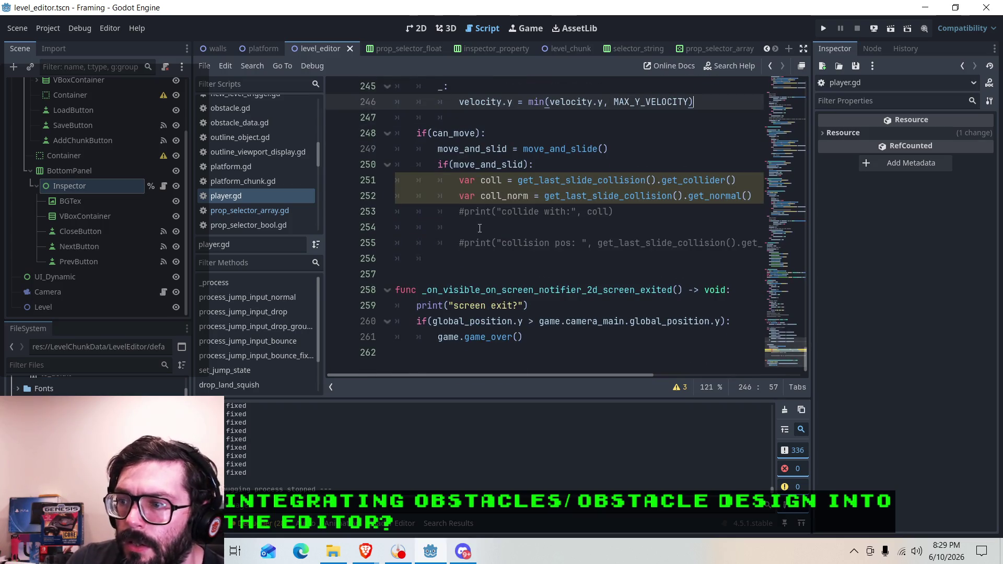
scroll(490, 226, "up", 20)
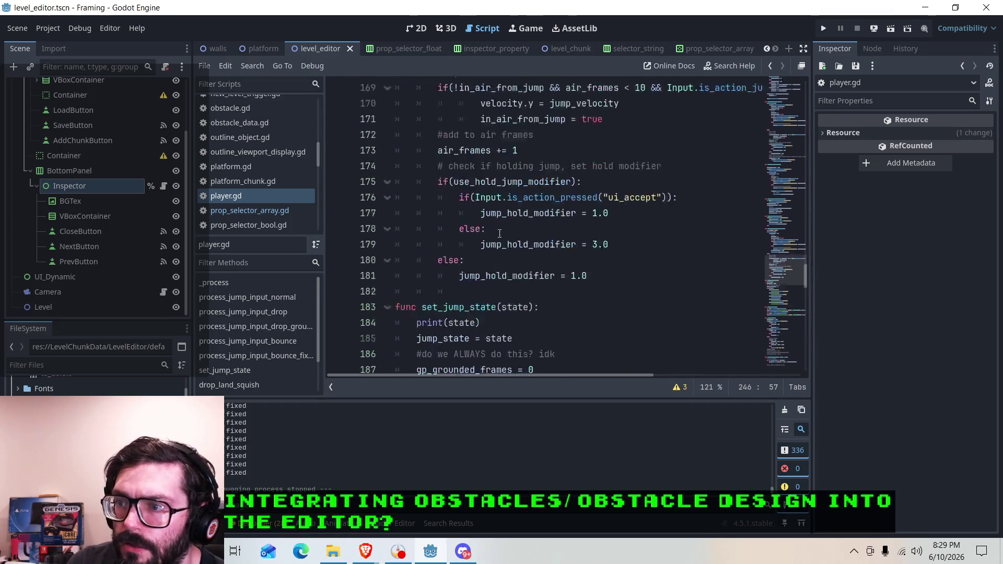
scroll(502, 236, "up", 6)
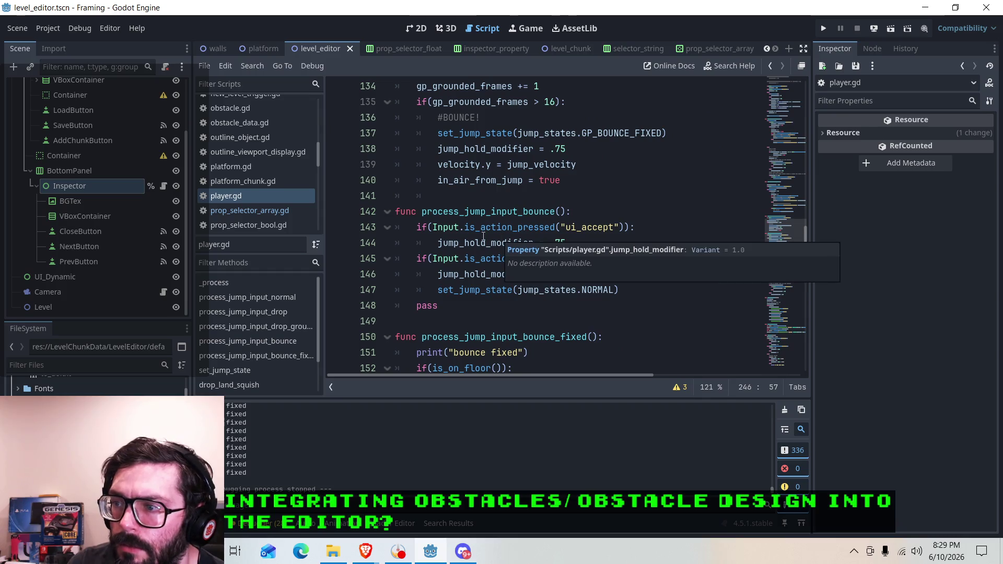
left_click(580, 243)
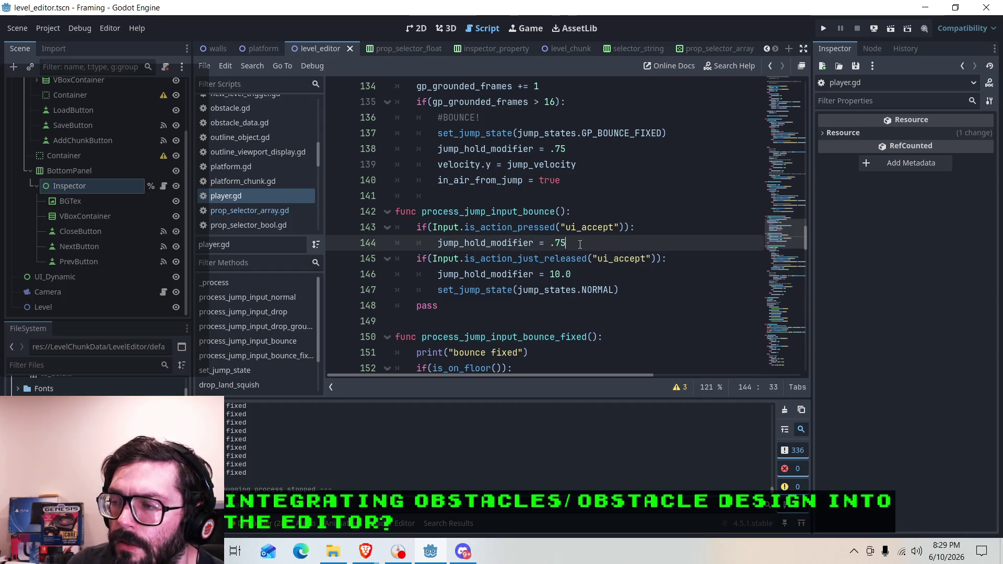
scroll(580, 244, "down", 3)
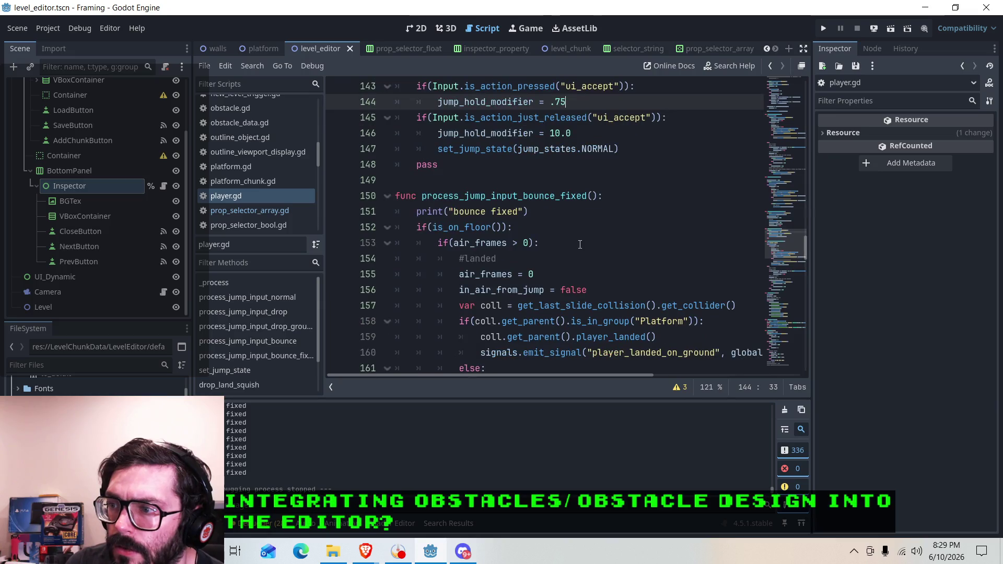
scroll(546, 238, "up", 4)
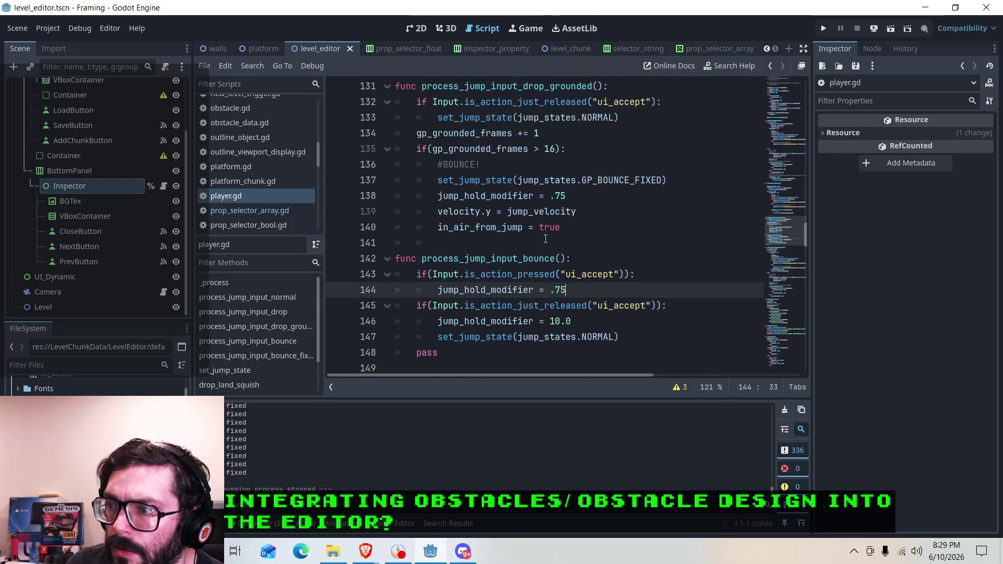
left_click_drag(533, 197, 438, 204)
right_click(469, 196)
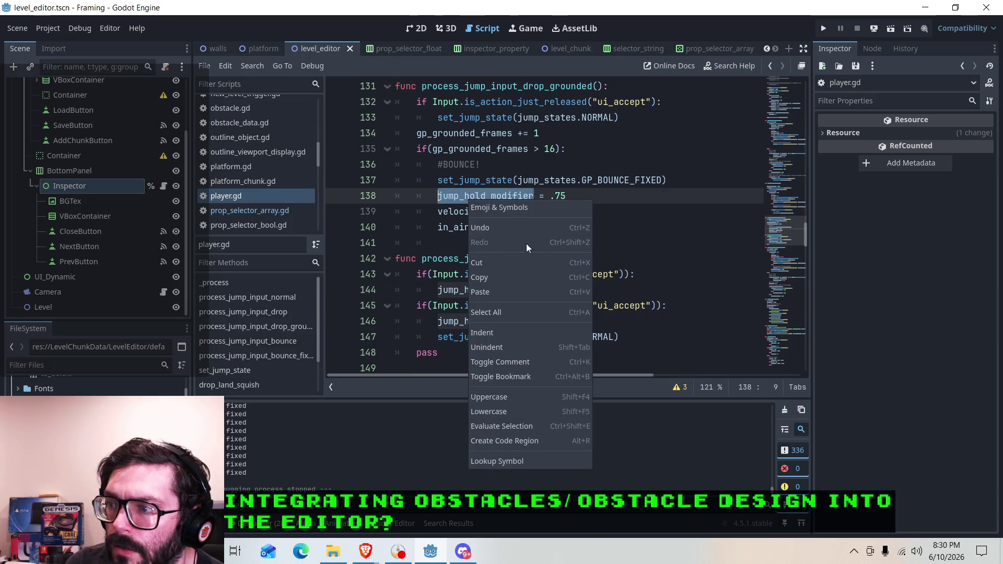
left_click(489, 278)
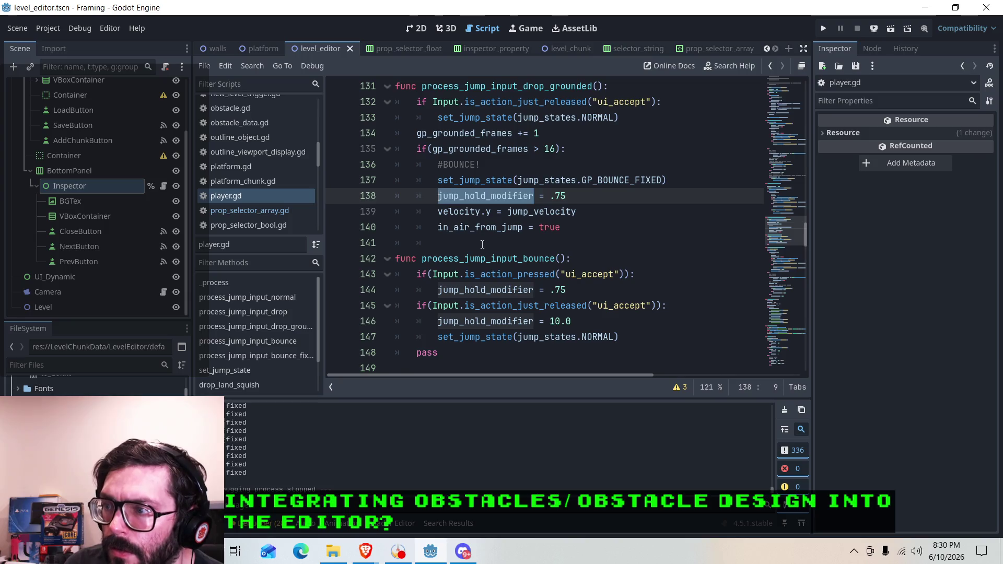
Append ', jump_hold_modifier' to the bounce fixed print on line 151, save, and run the project.
scroll(525, 220, "down", 4)
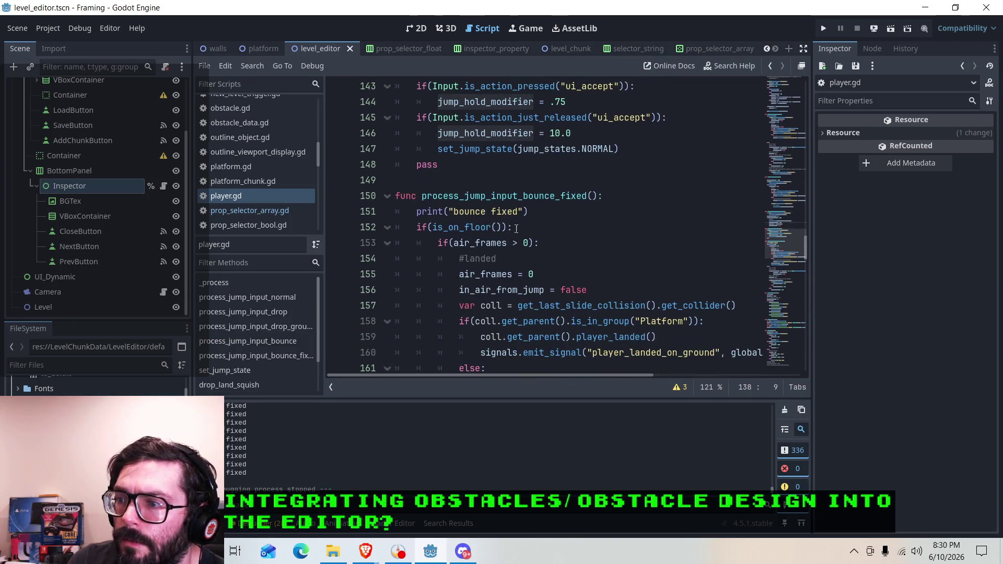
left_click(549, 211)
key("Return")
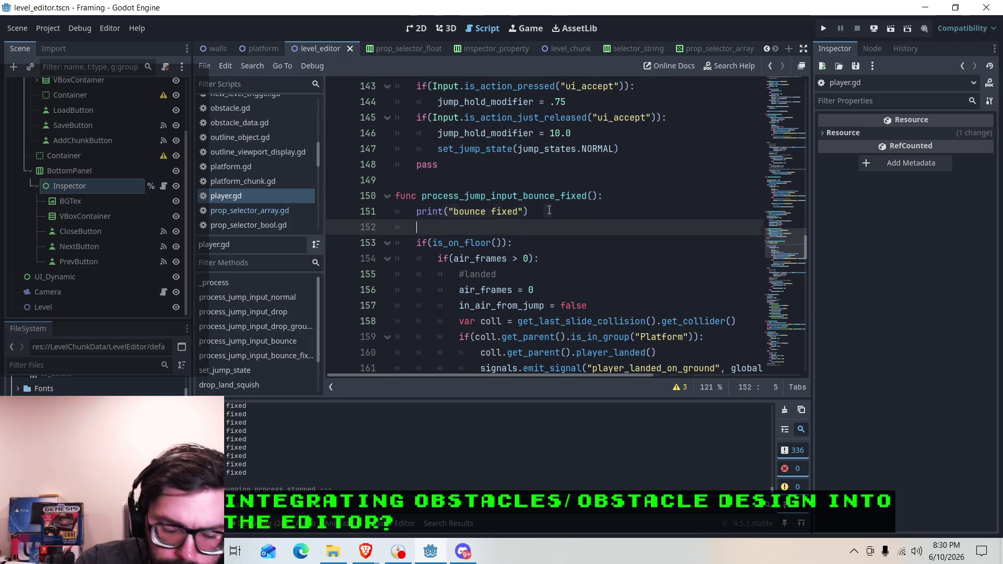
left_click(549, 210)
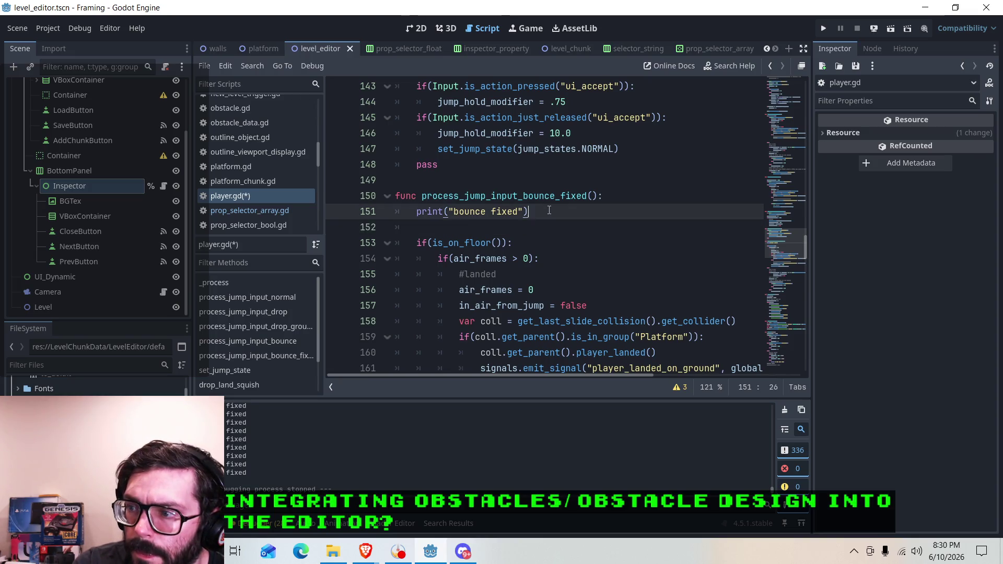
type(", jump_hold_modifier")
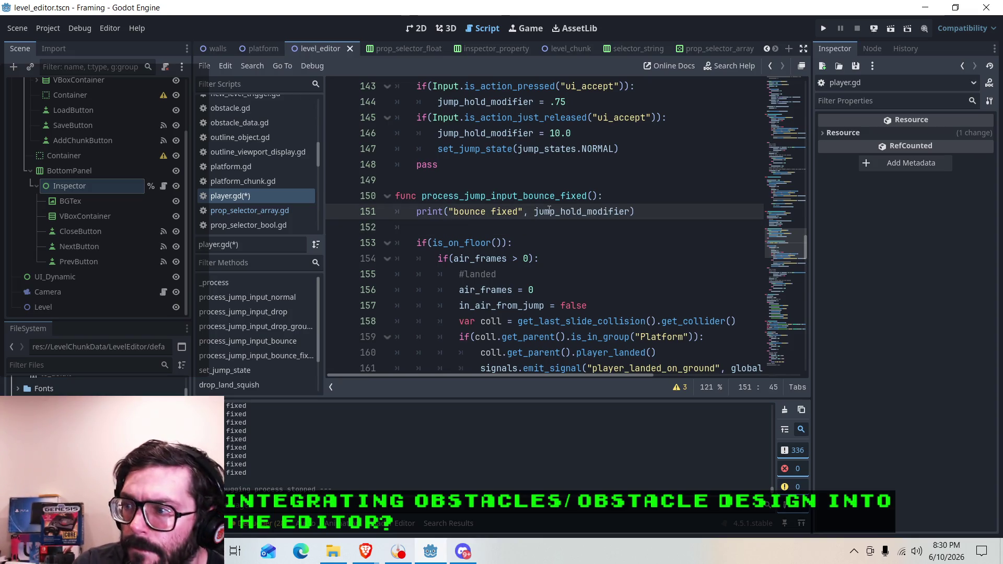
key("ctrl+s")
left_click(824, 29)
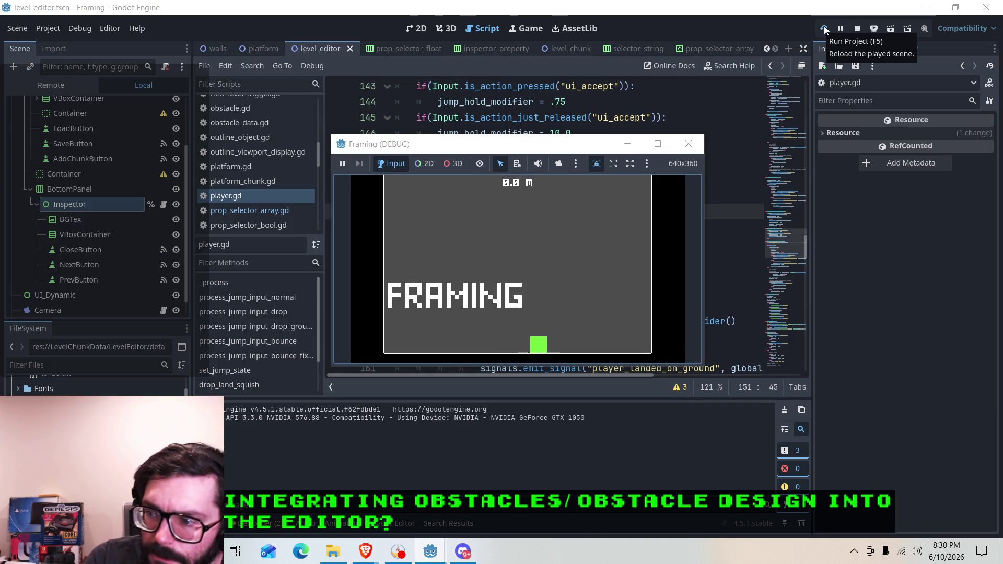
Jump three times while Output logs fixed1.0 and fixed0.75, then stop the game.
key("space")
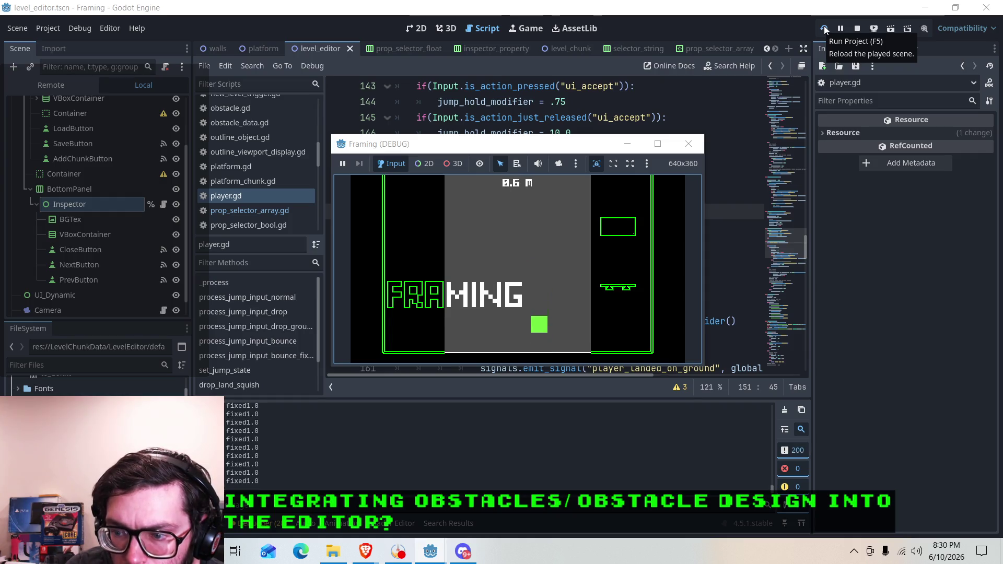
key("space")
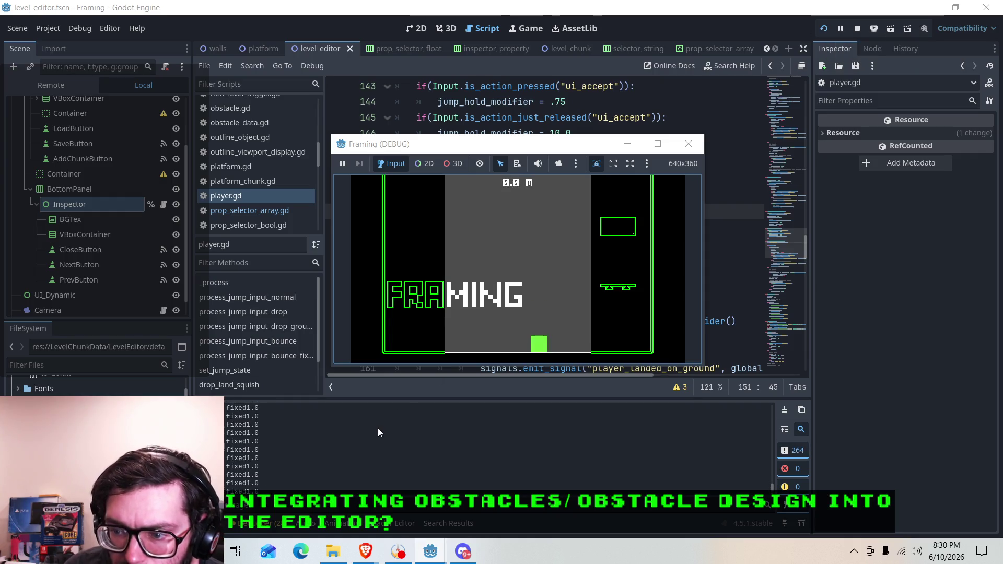
key("space")
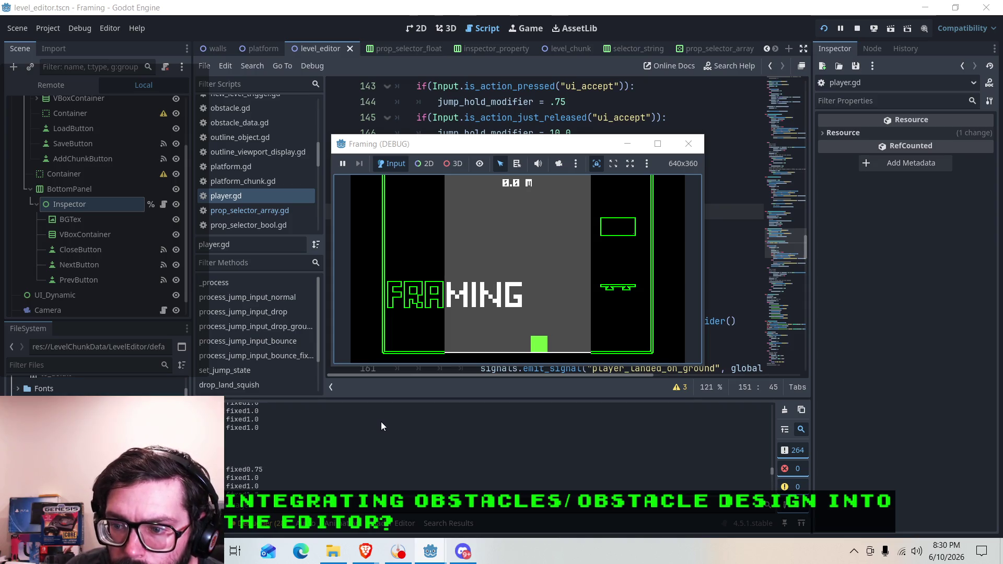
left_click(689, 144)
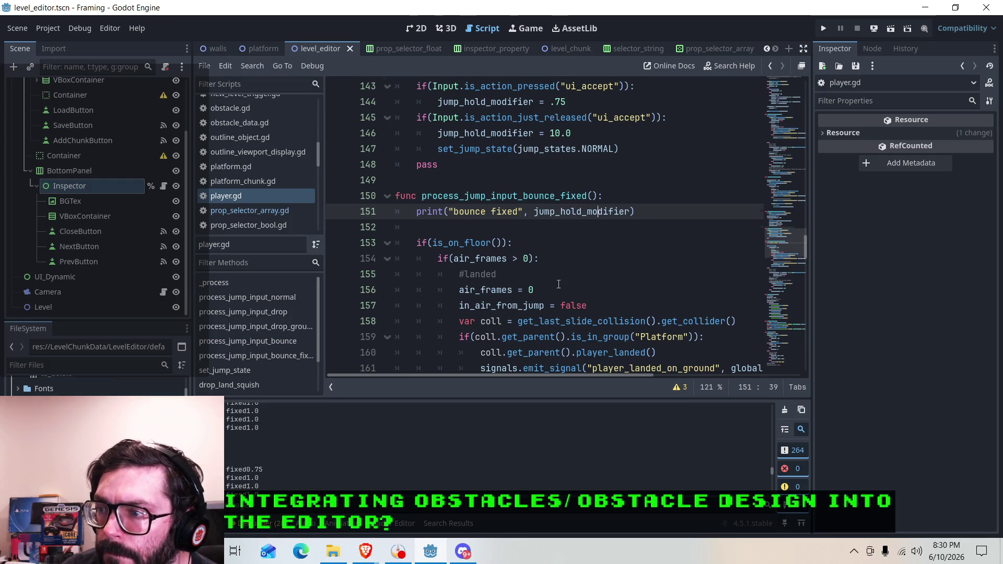
Inspect the use_hold_jump_modifier if/else block on lines 176–182.
scroll(558, 283, "up", 5)
scroll(556, 286, "down", 9)
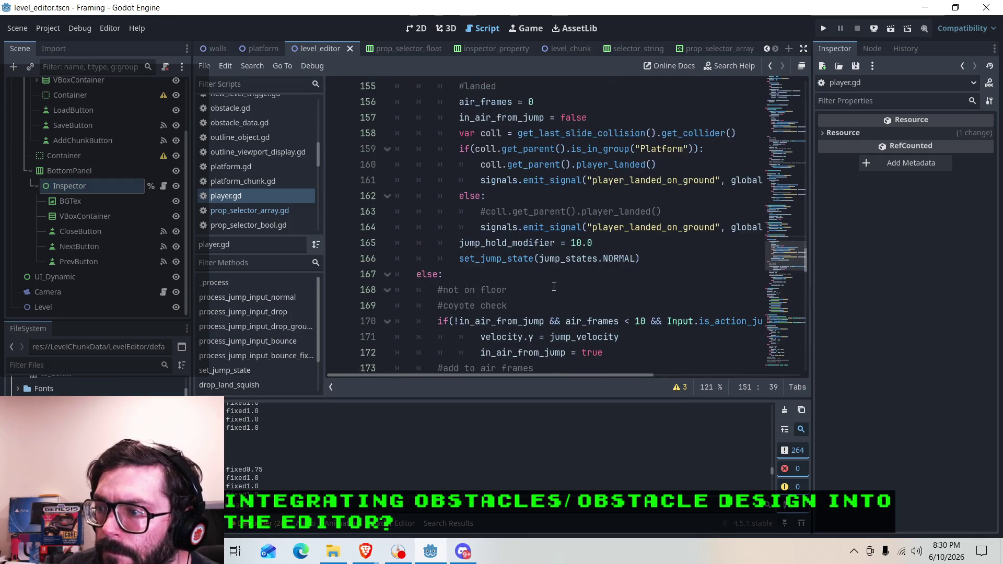
scroll(554, 286, "down", 4)
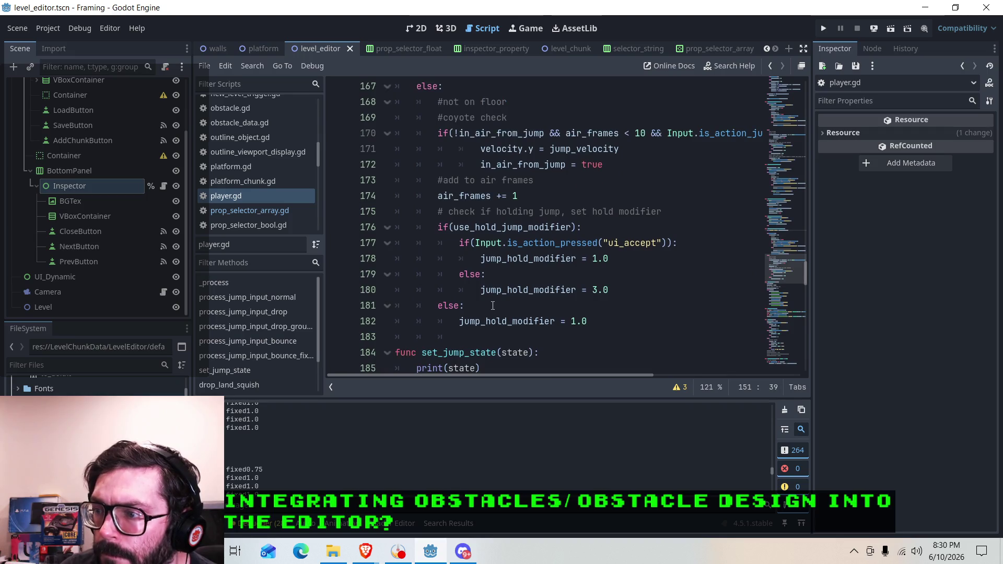
left_click(468, 306)
left_click(480, 211)
left_click(485, 228)
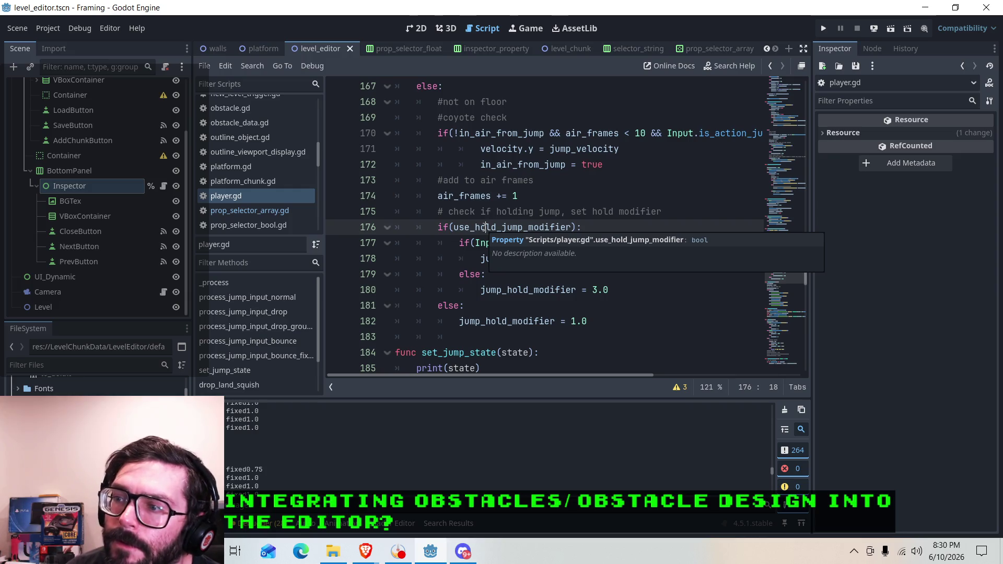
left_click(536, 308)
left_click(502, 237)
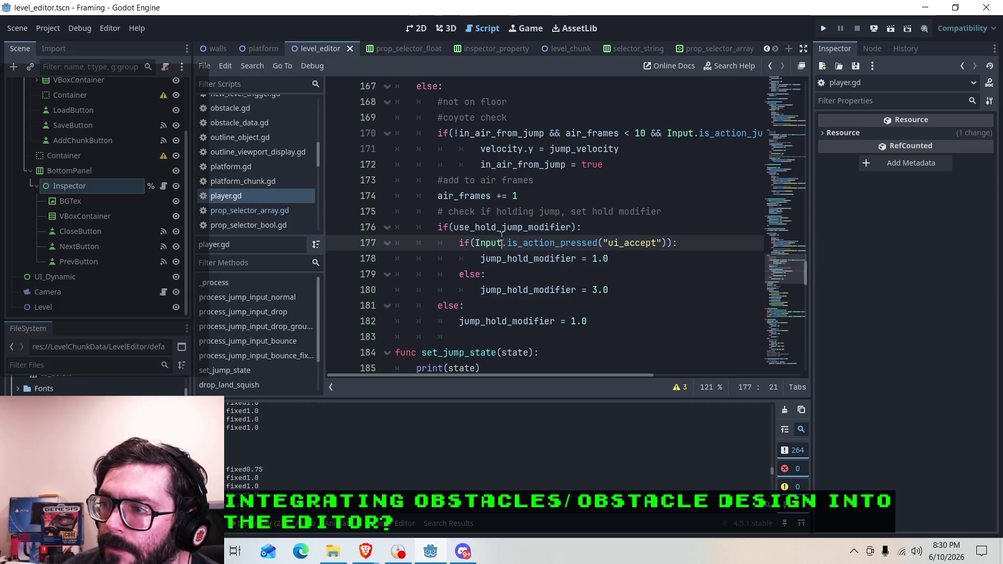
left_click(473, 306)
left_click(482, 224)
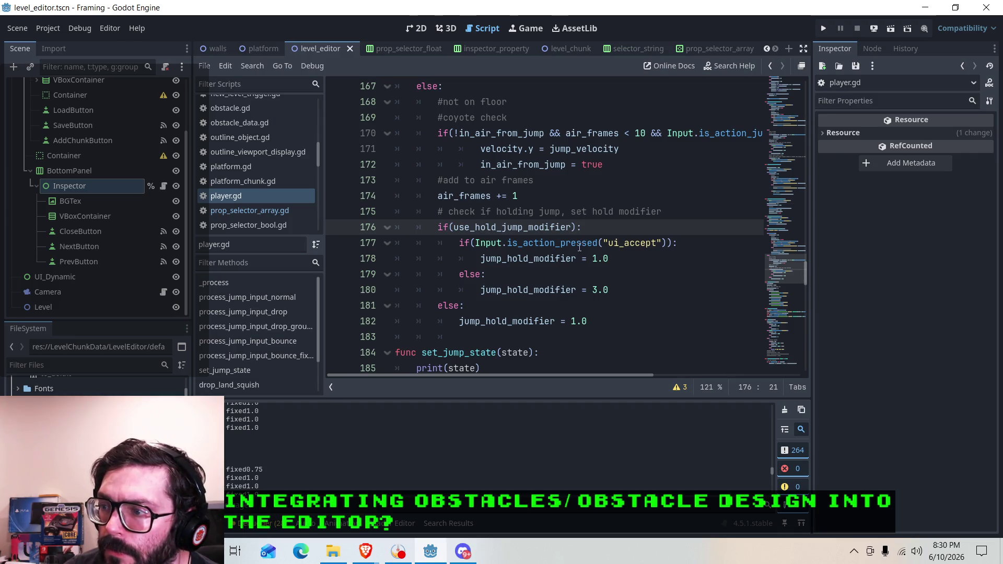
left_click(594, 324)
Delete the hold-modifier block, keep one blank line before set_jump_state, save, and rerun the game.
mouse_move(587, 327)
left_mouse_down()
mouse_move(439, 322)
mouse_move(474, 322)
mouse_move(441, 308)
mouse_move(439, 215)
left_mouse_up()
key("BackSpace")
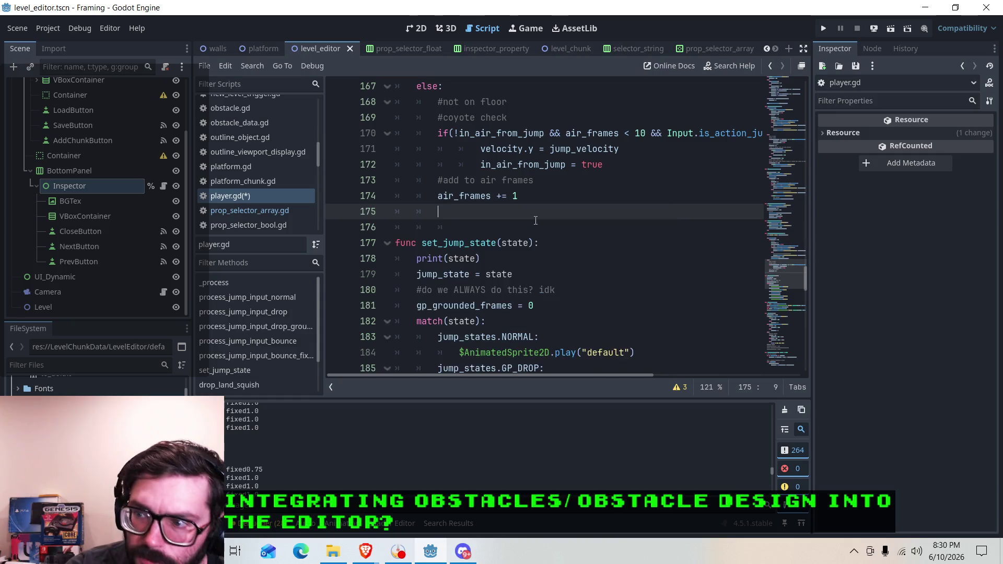
key("BackSpace")
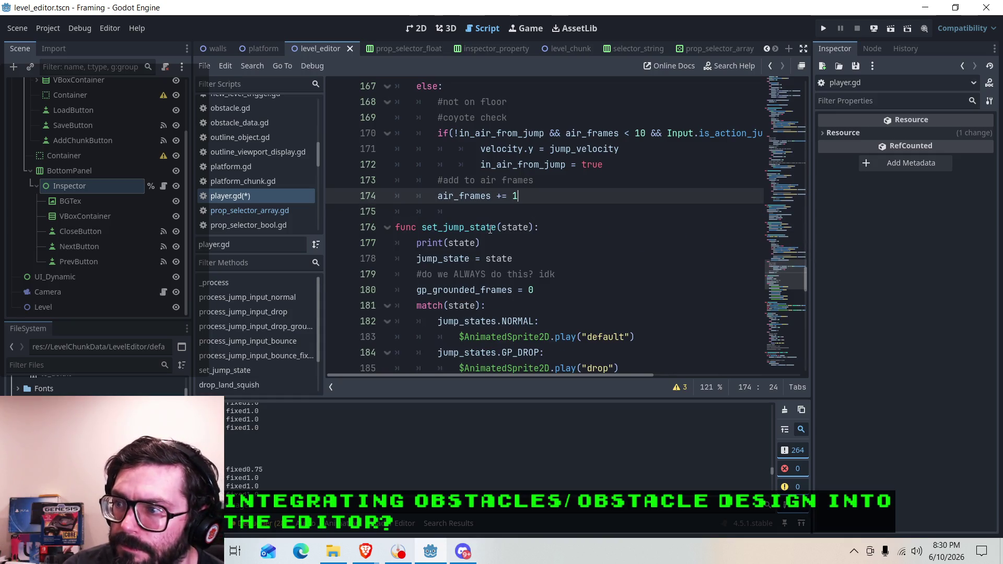
left_click(490, 230)
left_click(463, 214)
key("BackSpace")
key("BackSpace")
key("BackSpace")
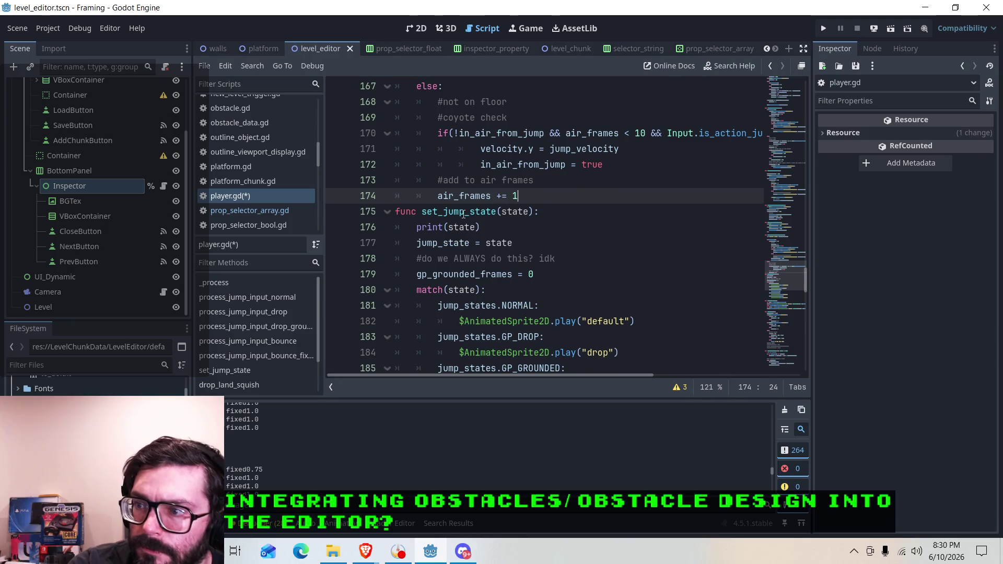
key("Return")
key("ctrl+s")
left_click(821, 28)
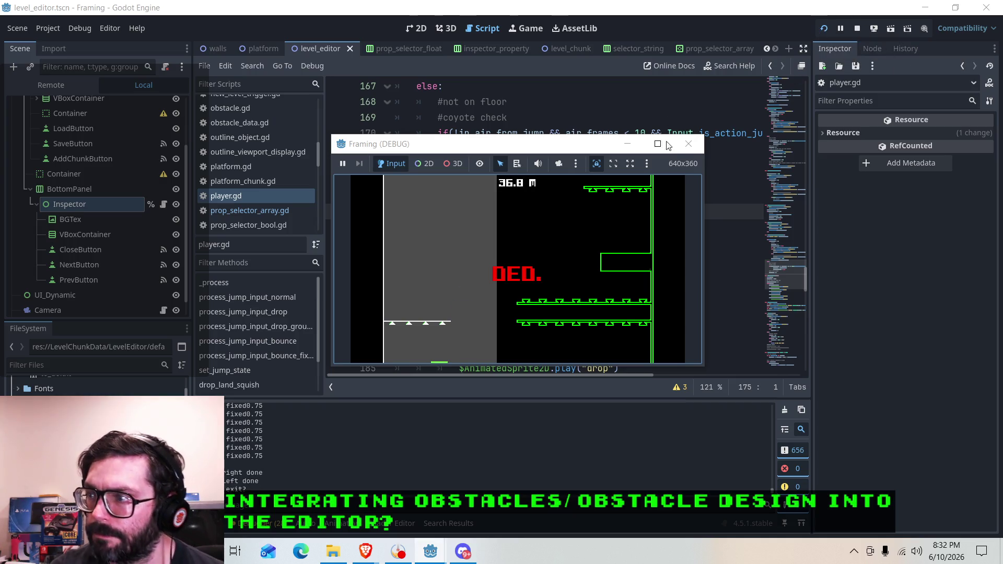
key("Escape")
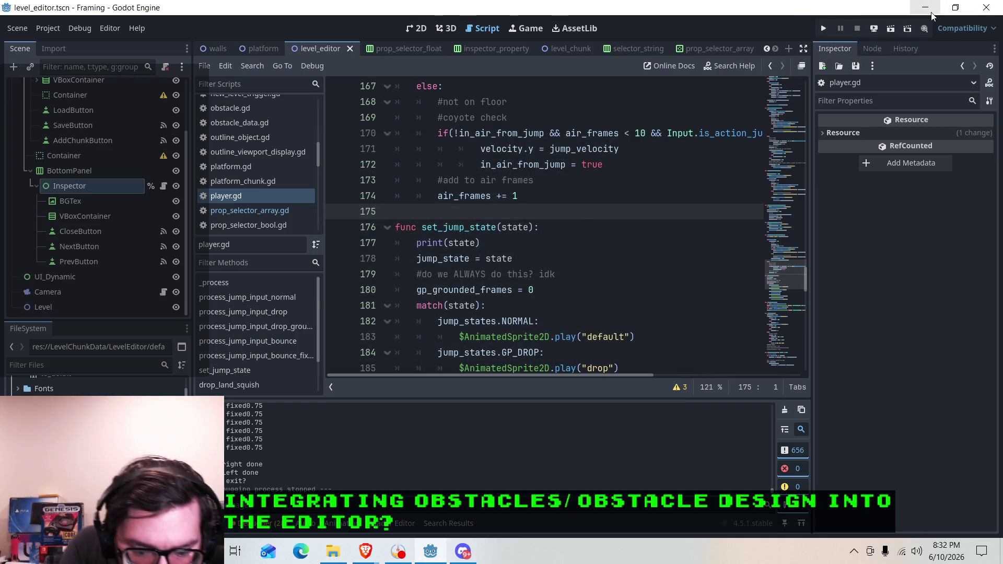